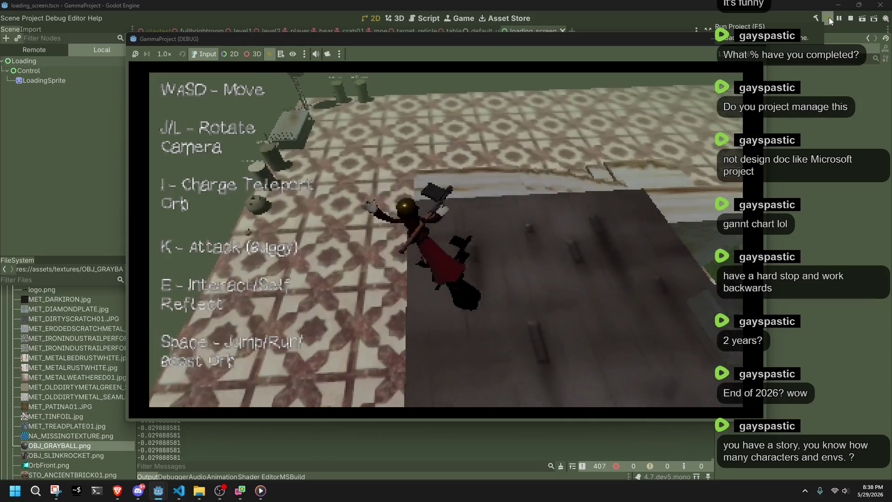
Rotate the game camera above the character and make the character jump
key(l)
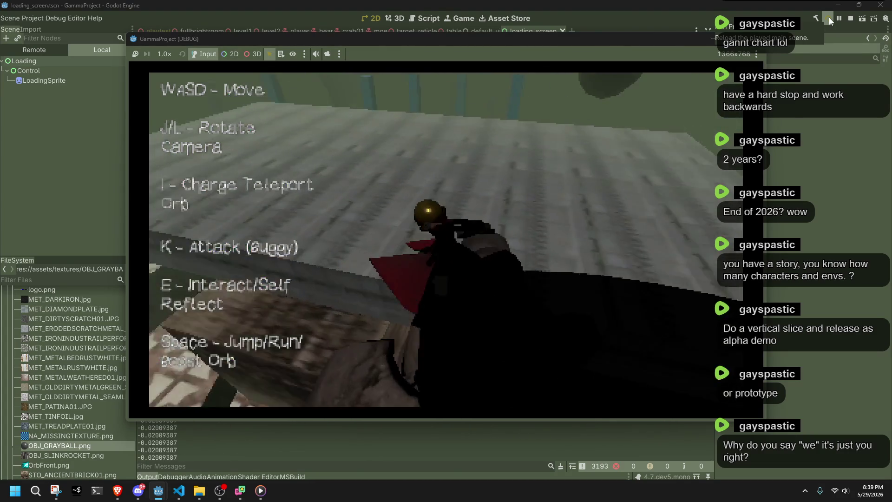
key(space)
Run the character along the walkway, attacking with the staff while swinging the camera around
key(w)
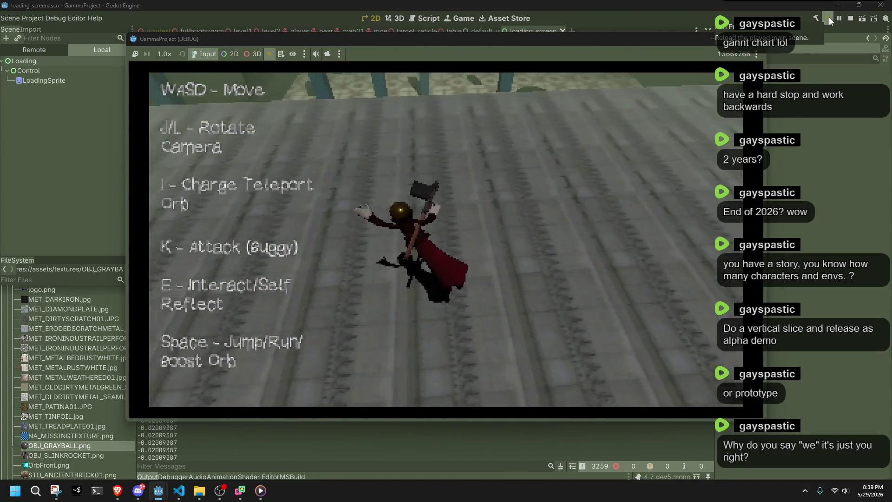
key(w)
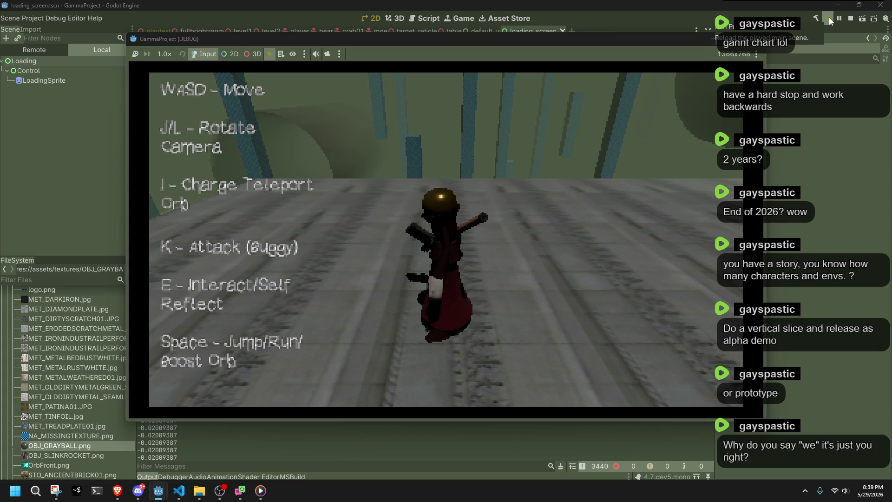
key(w)
key(k)
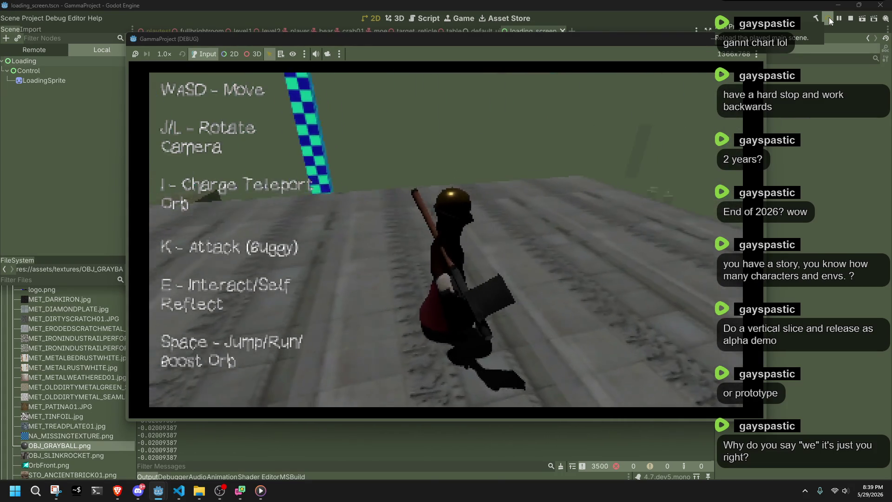
key(w)
key(j)
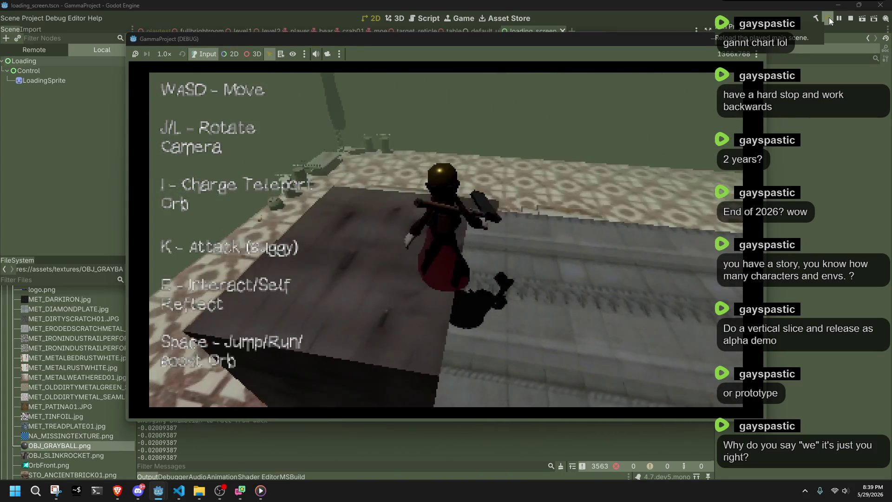
key(w)
key(l)
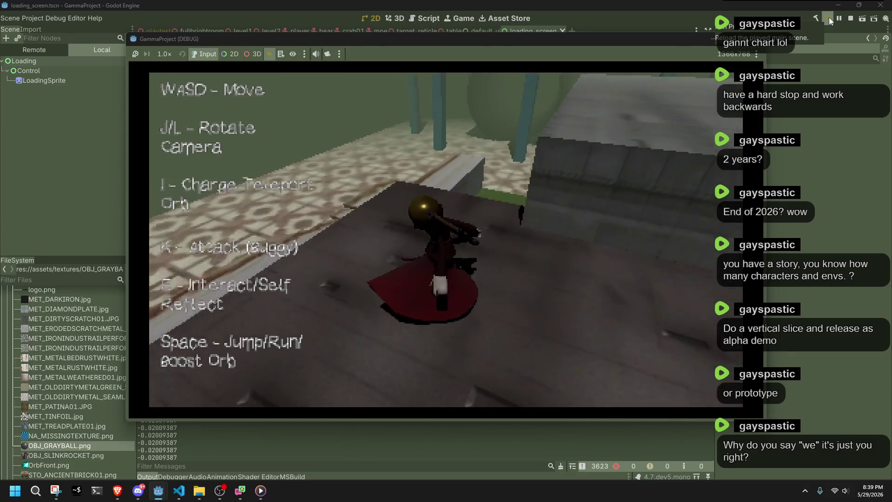
key(w)
key(j)
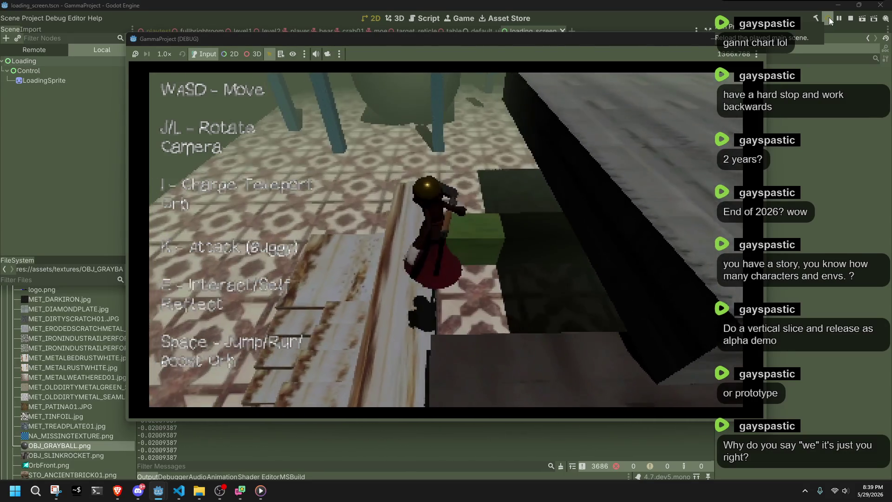
key(w)
key(l)
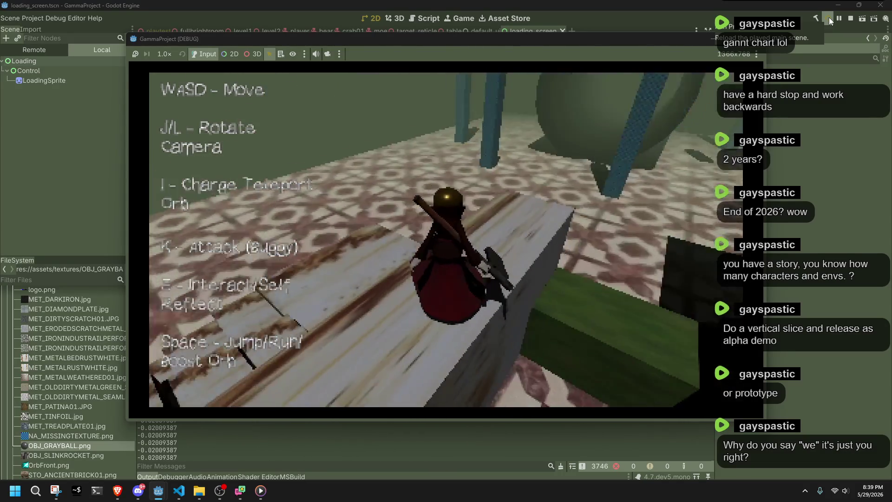
key(w)
key(j)
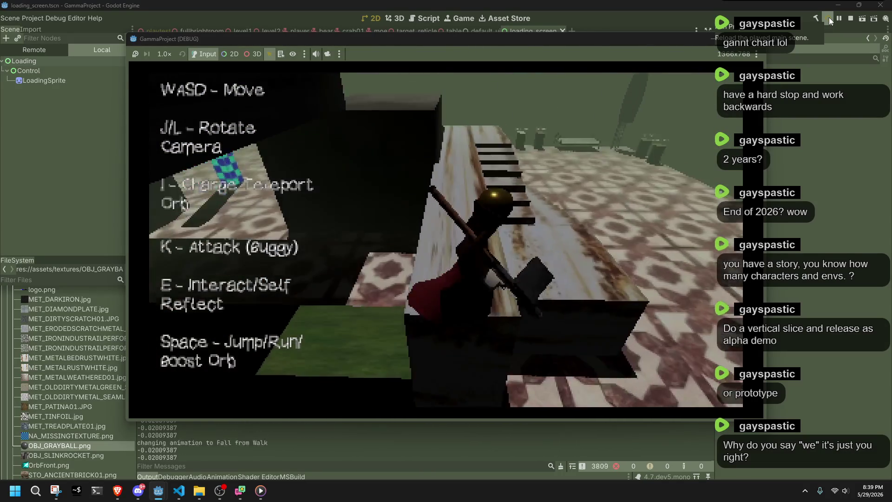
key(k)
key(l)
key(w)
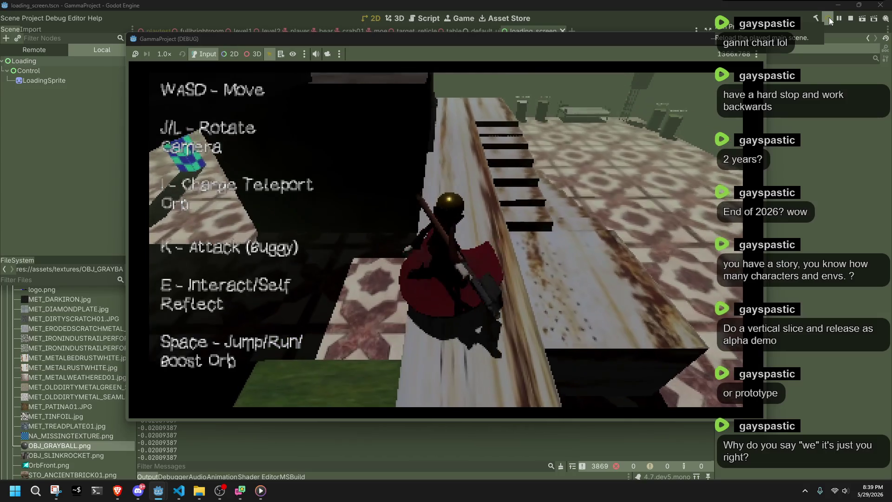
key(w)
key(j)
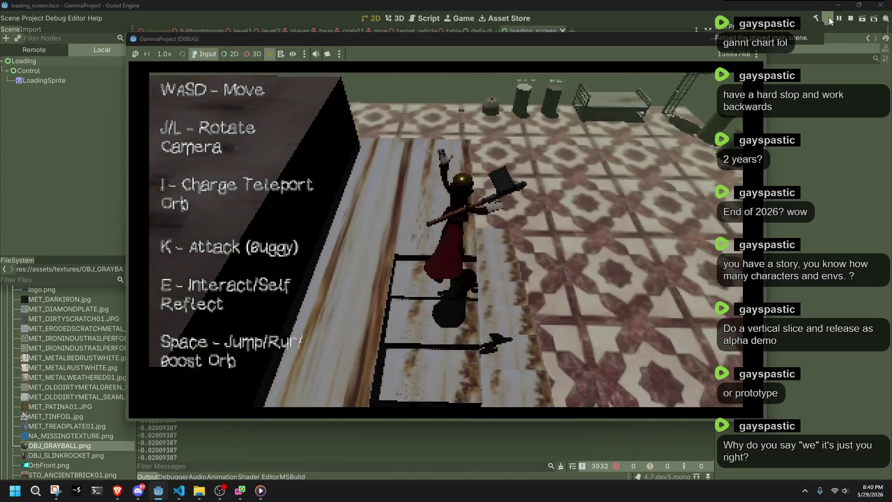
Cross the tiled floor past the checkered pillar, climb the wooden ramp and ledge, checking camera angles
key(w)
key(j)
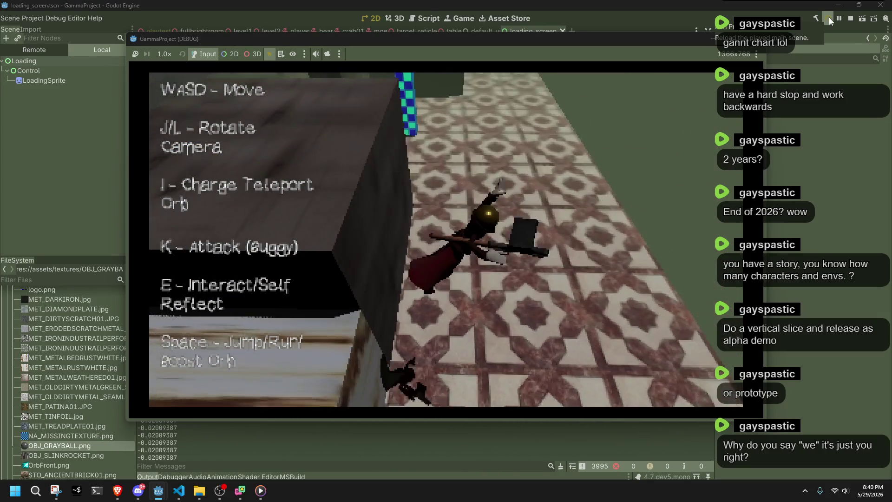
key(w)
key(j)
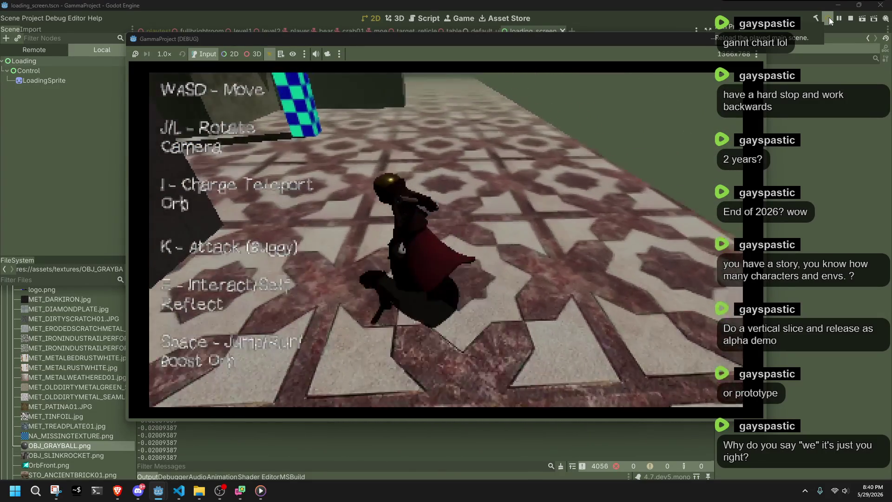
key(w)
key(j)
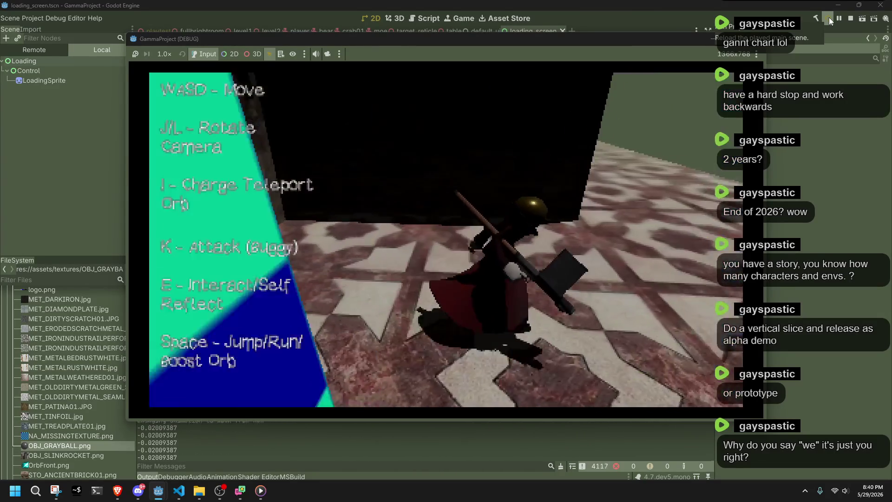
key(w)
key(j)
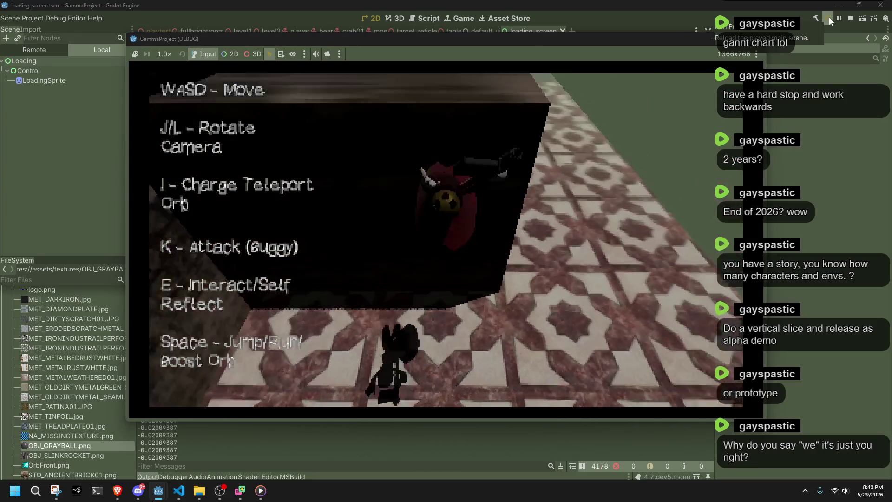
key(w)
key(j)
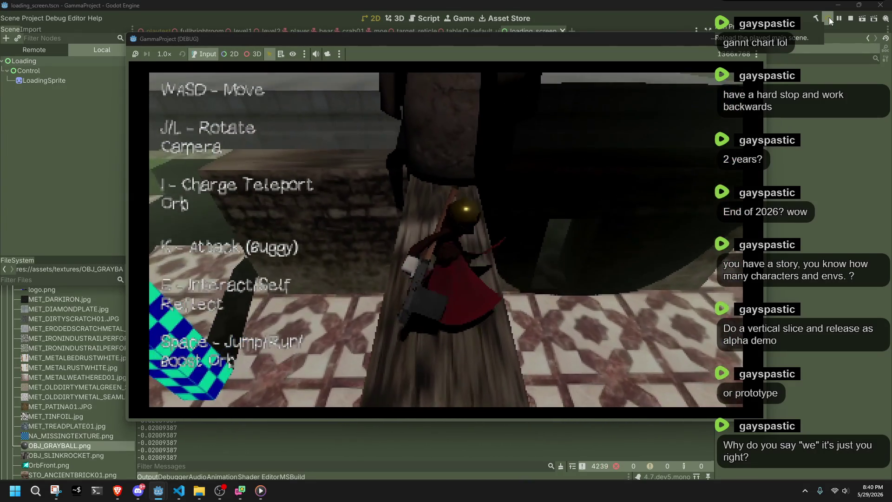
key(w)
key(j)
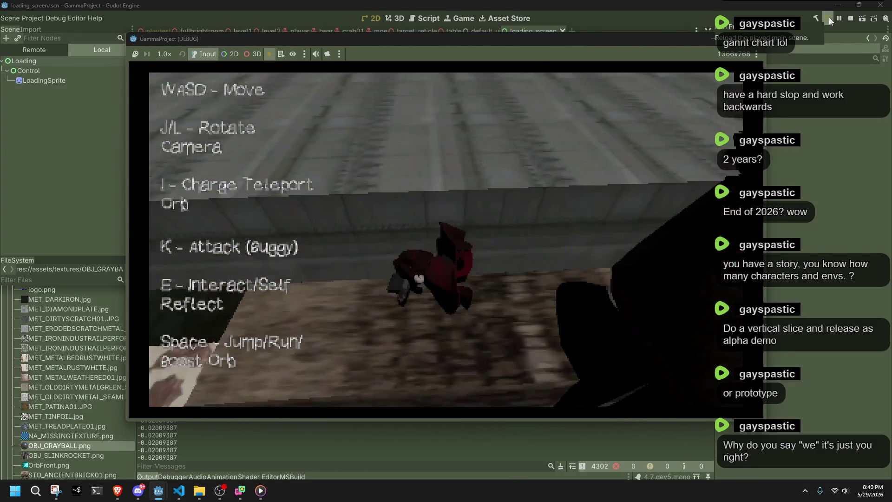
key(w)
key(j)
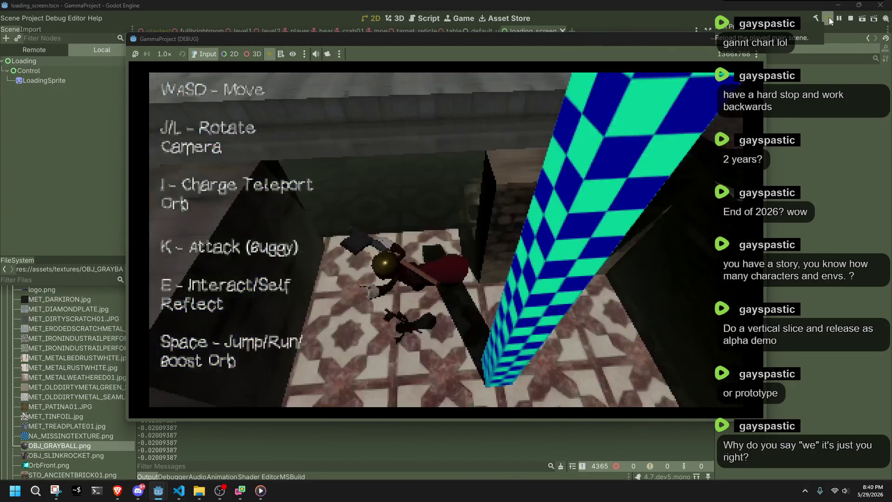
key(w)
key(j)
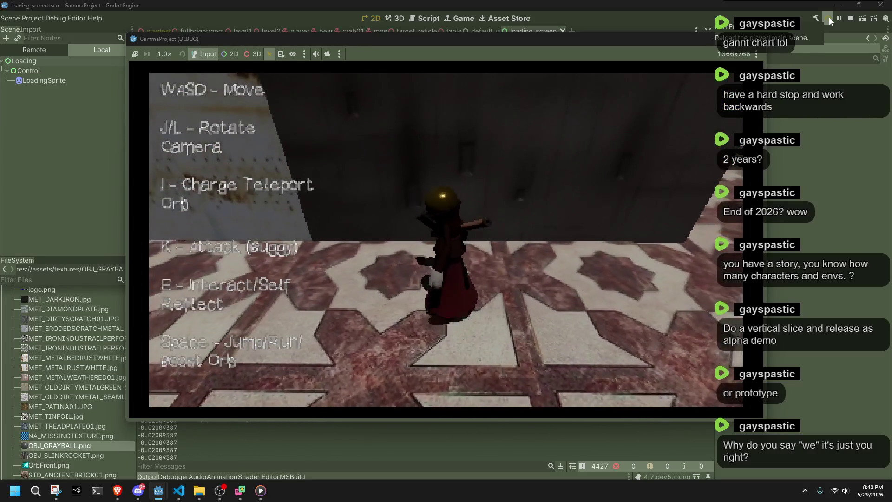
key(w)
key(j)
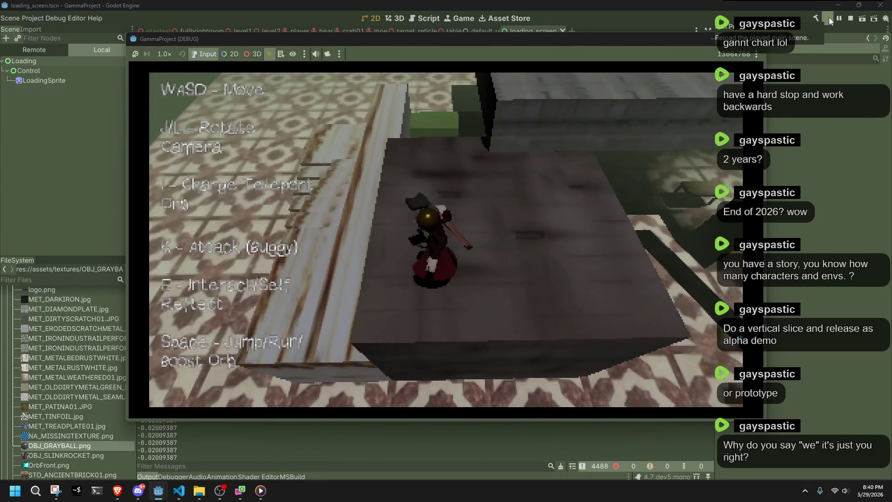
key(w)
key(j)
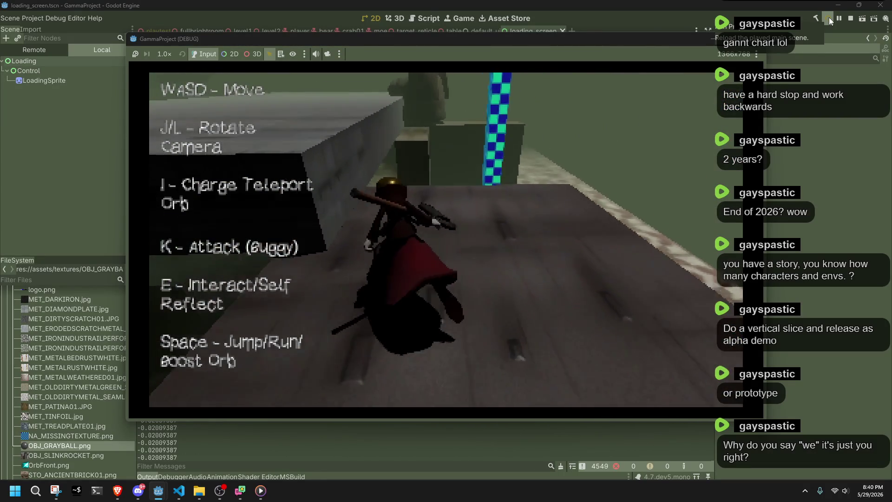
key(w)
key(j)
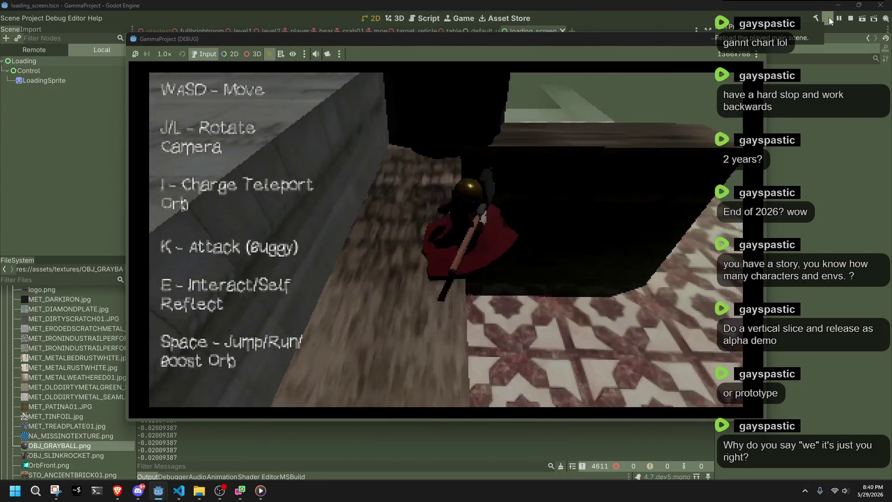
key(w)
key(j)
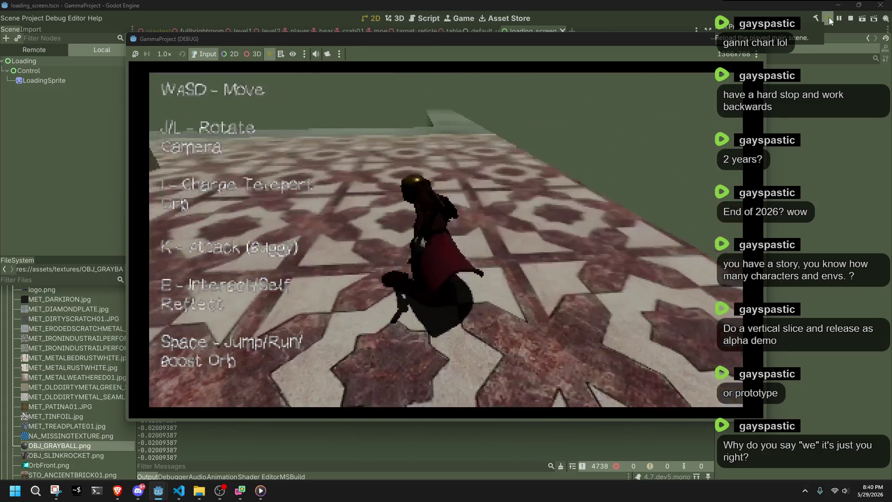
key(w)
key(j)
key(w)
key(j)
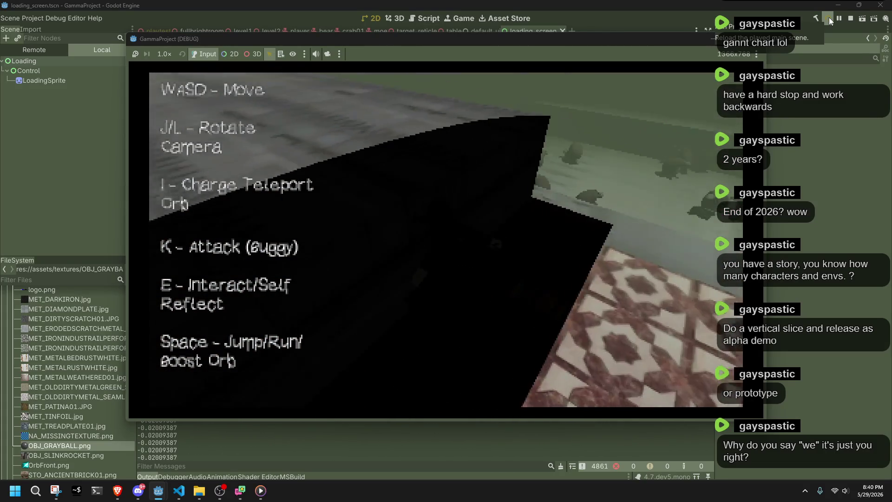
Jump and run among the ball enemies, then stop the running game with F8
key(w)
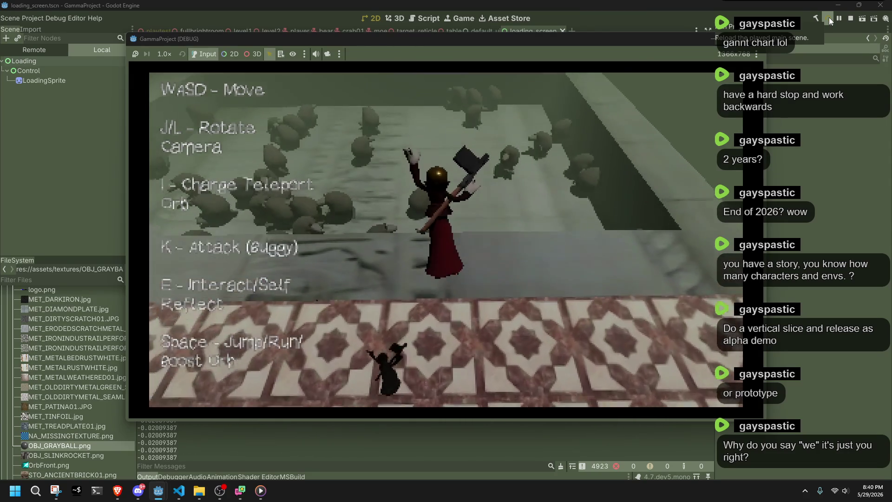
key(space)
key(w)
key(j)
key(w)
key(j)
key(w)
key(j)
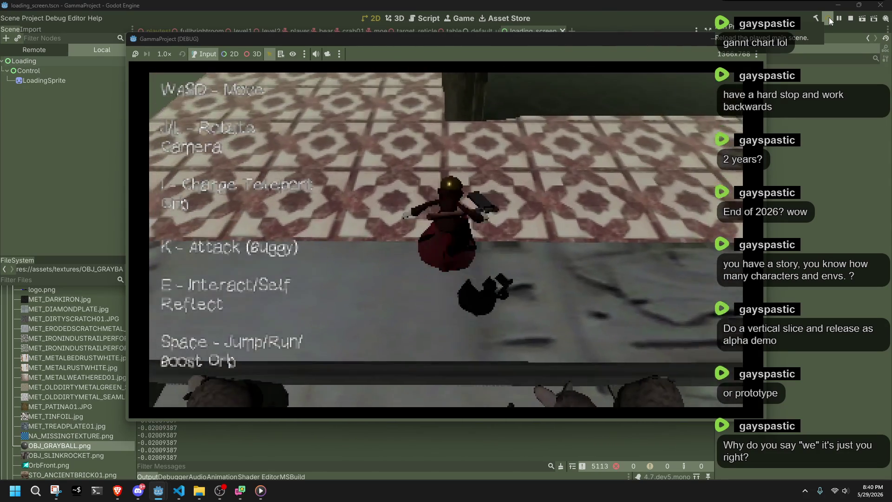
key(w)
key(j)
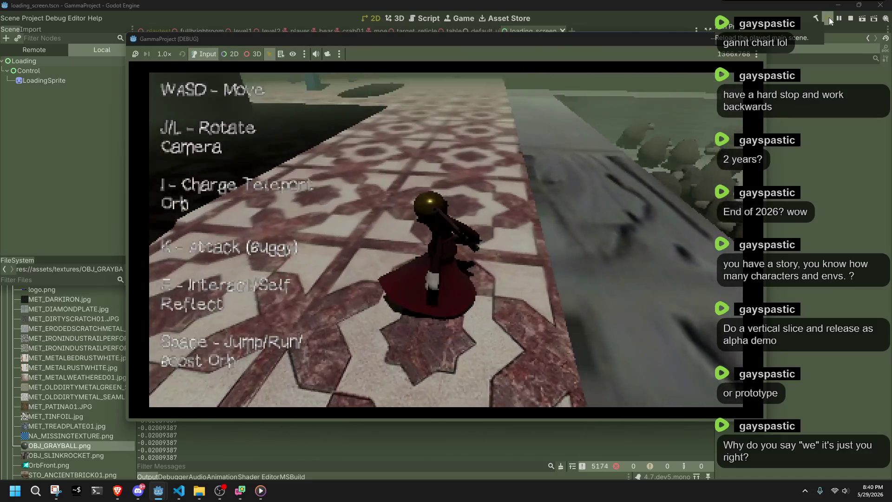
key(w)
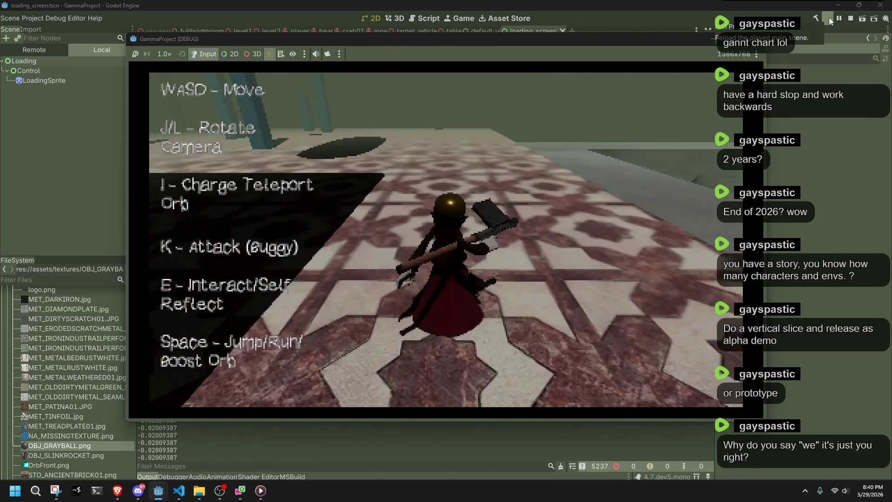
key(j)
key(w)
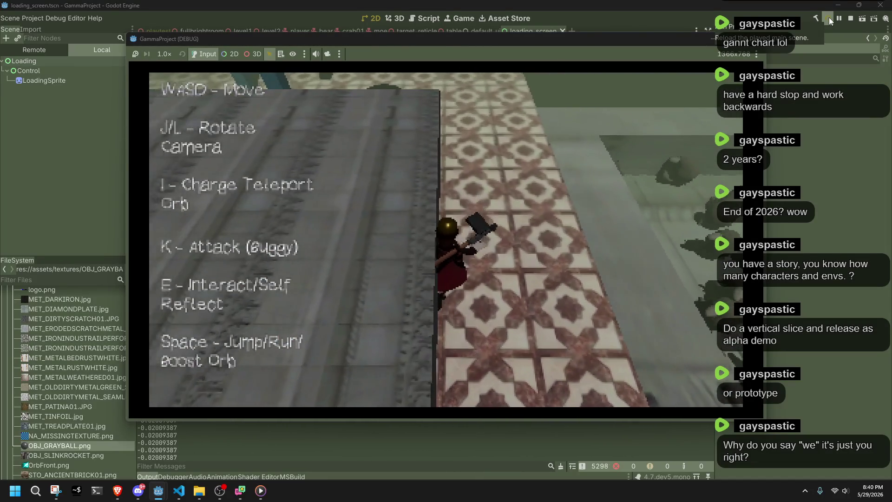
key(j)
key(F8)
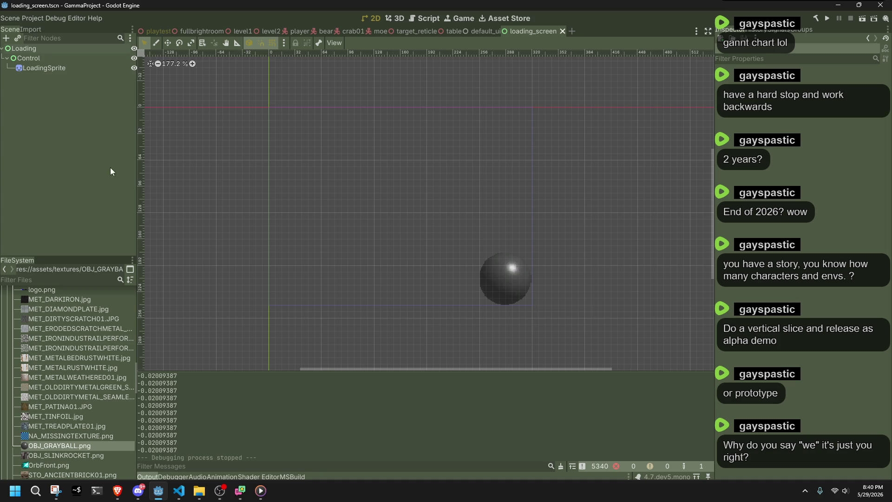
Minimise Godot and VS Code and launch GitHub Desktop from Windows search
click(840, 4)
click(838, 9)
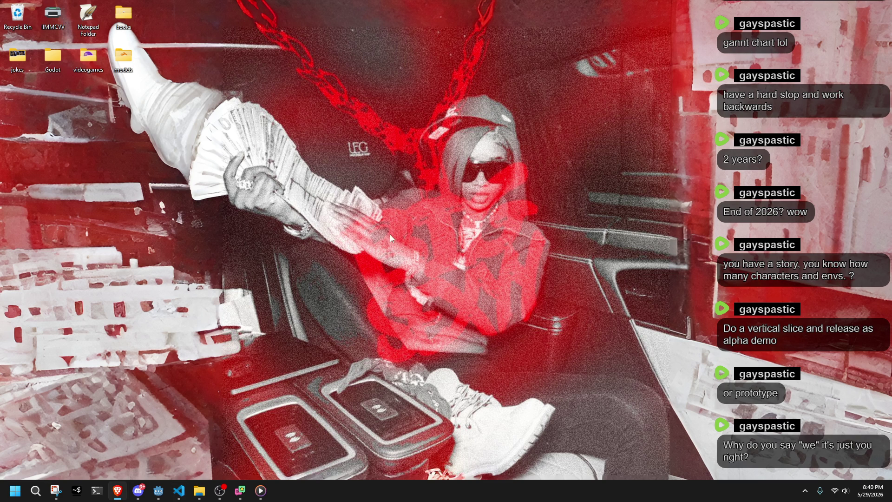
click(36, 491)
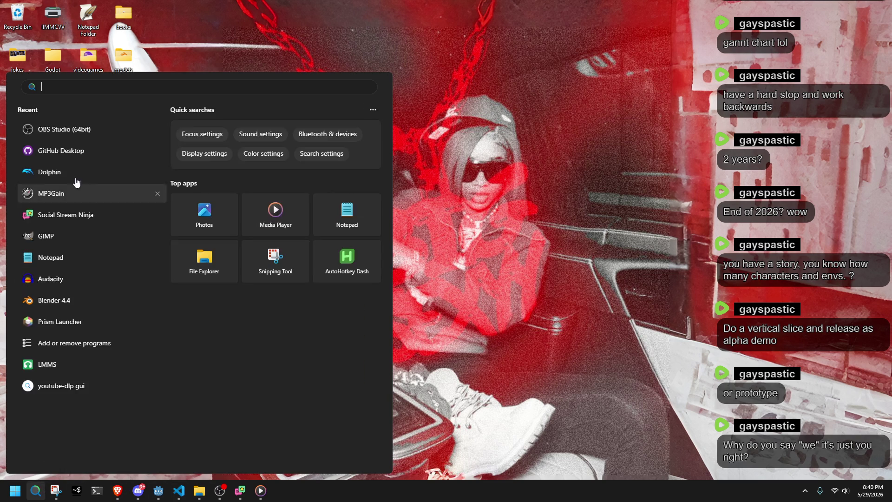
click(71, 148)
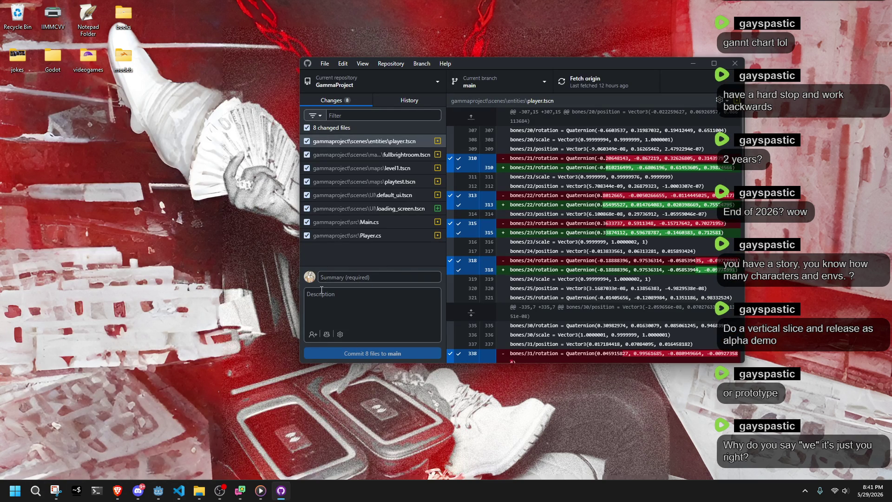
Review the fullbrightroom.tscn, default_ui.tscn and Main.cs diffs and commit 8 files as 'Loading screen'
click(375, 155)
click(384, 195)
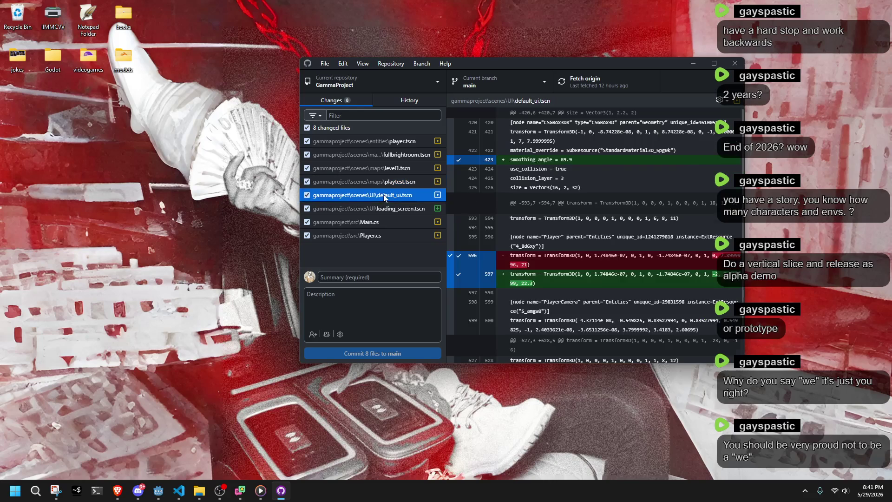
click(381, 222)
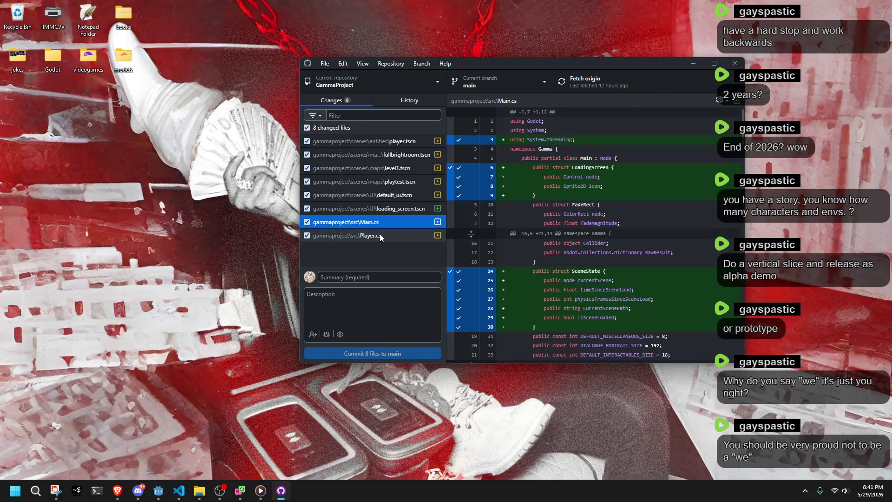
click(343, 277)
text(Loading screen)
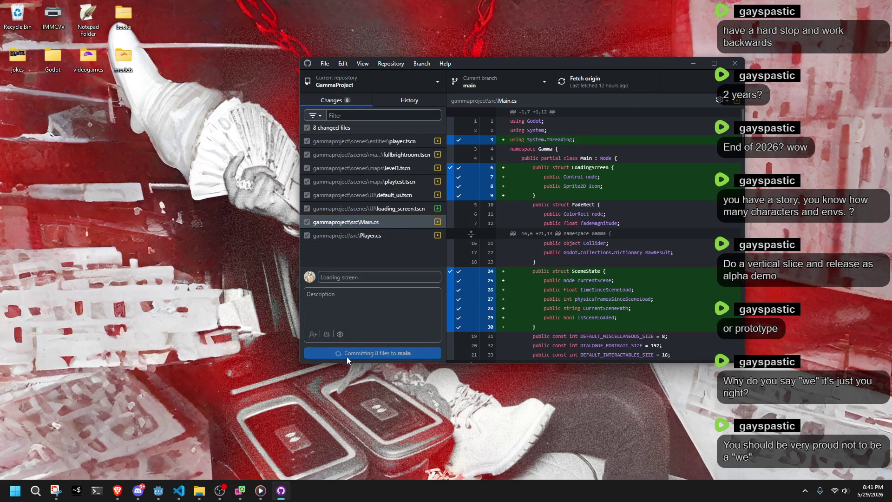
click(347, 354)
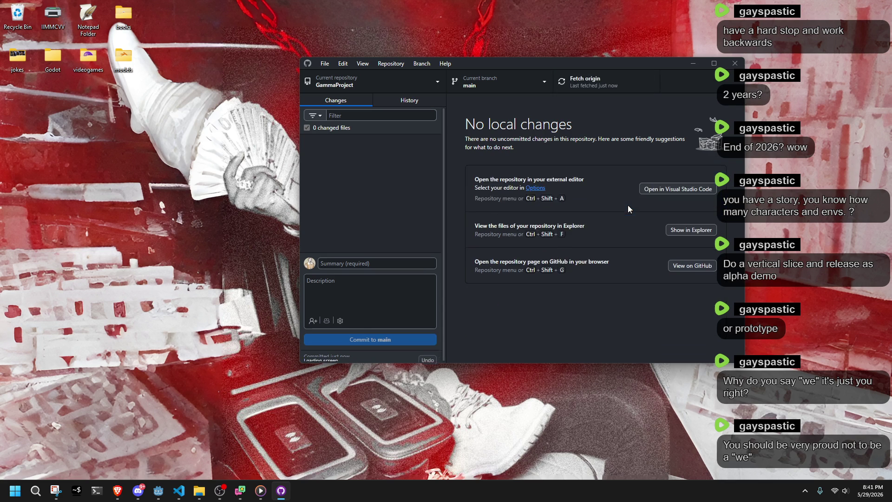
Close GitHub Desktop and delete the unused 'using System.Threading;' line from Main.cs in VS Code
click(735, 62)
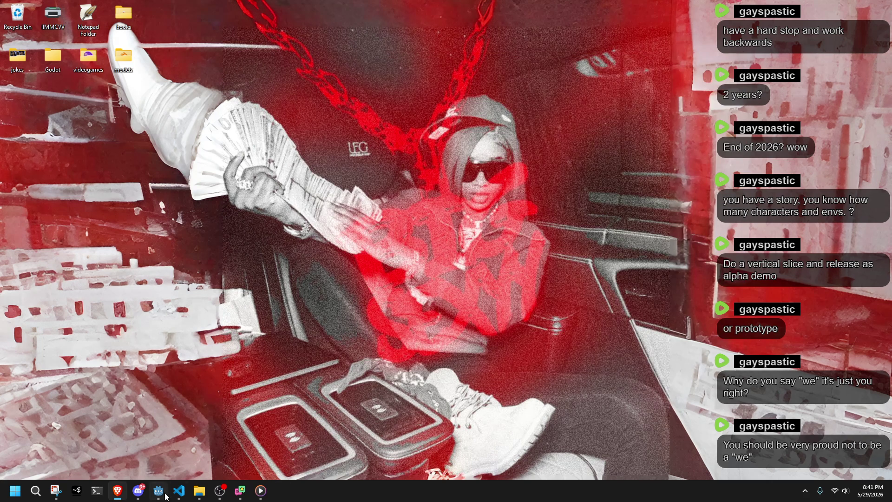
click(179, 491)
scroll(383, 279, up, 5)
scroll(384, 279, up, 5)
scroll(841, 122, up, 5)
scroll(840, 122, up, 10)
scroll(840, 122, up, 10)
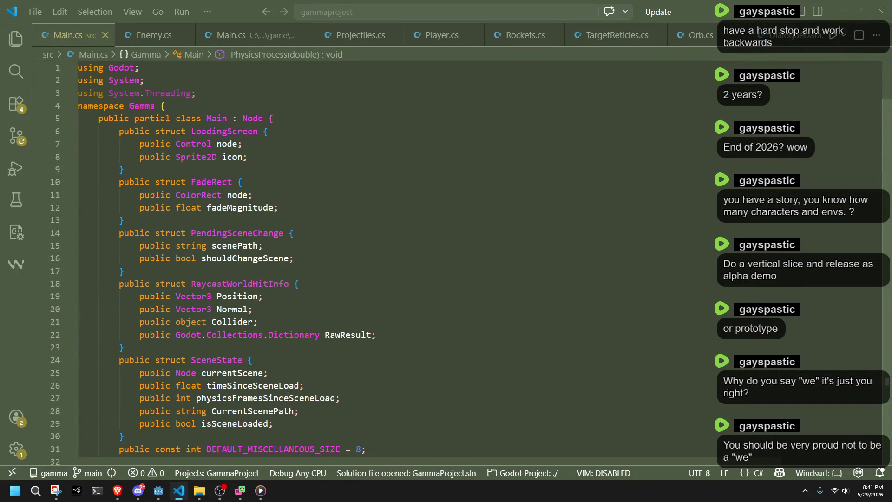
drag(209, 93, 223, 82)
key(BackSpace)
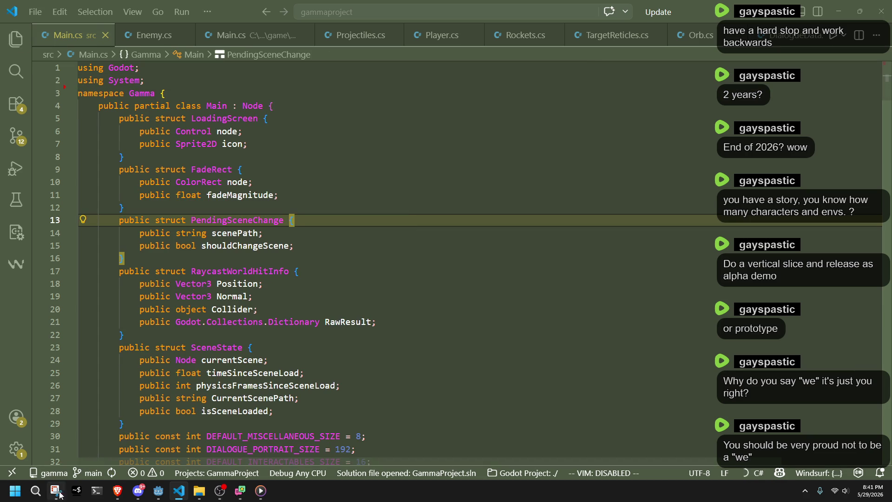
click(36, 490)
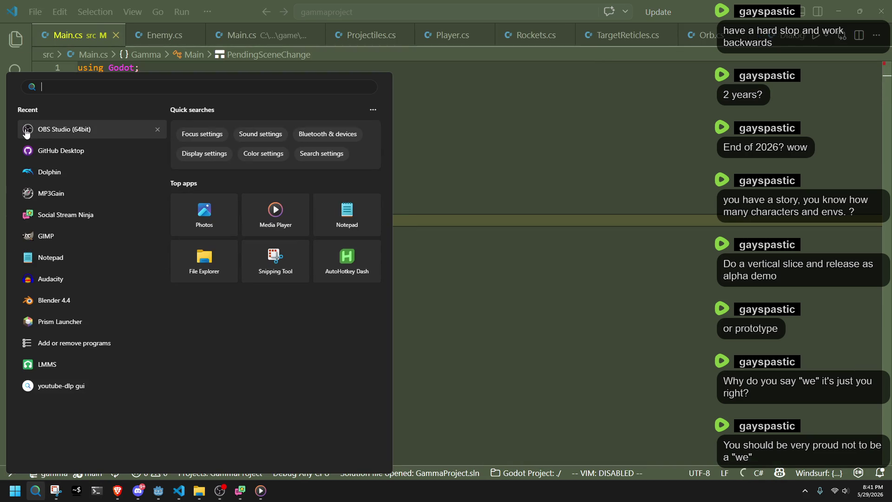
In GitHub Desktop, commit the Main.cs change with an AI-generated message and push to origin
click(65, 152)
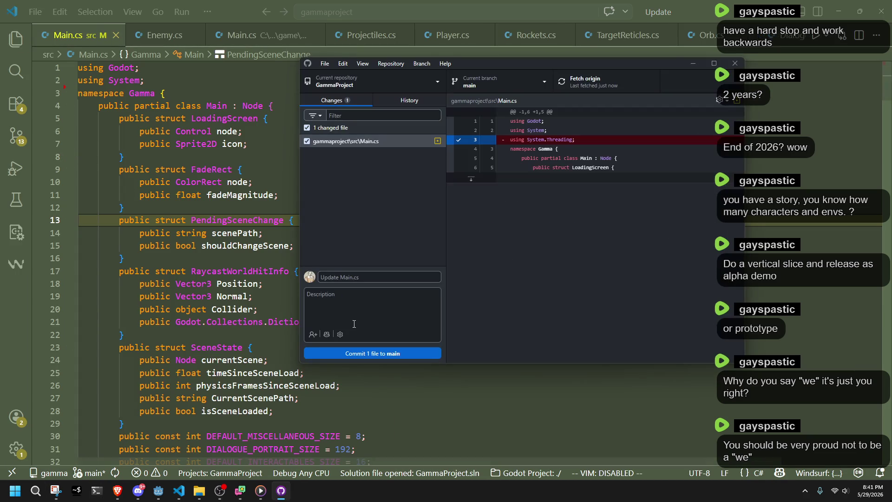
click(326, 336)
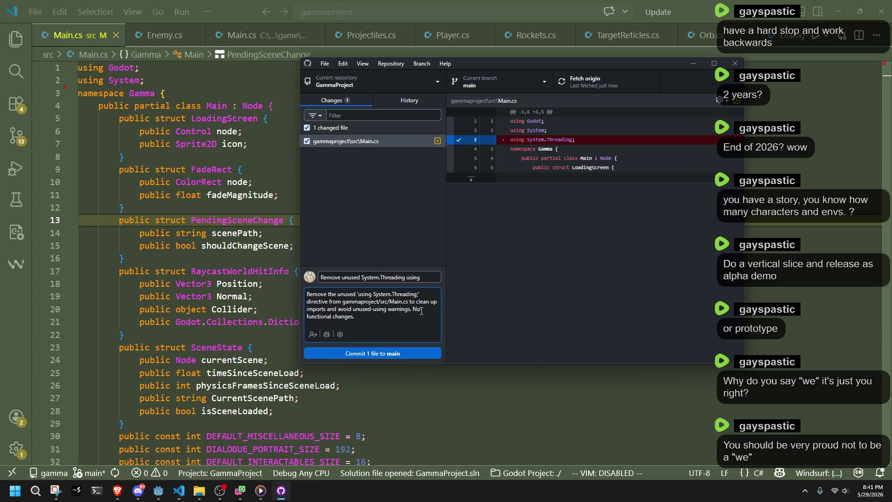
click(373, 353)
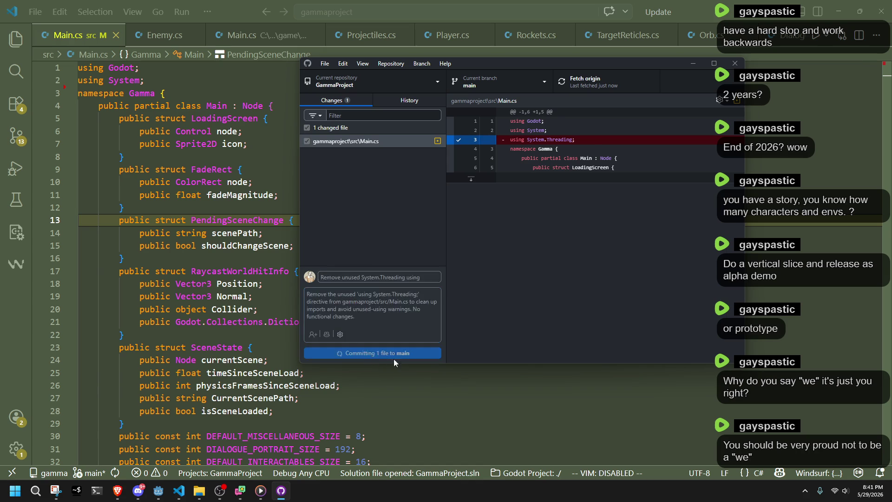
click(698, 189)
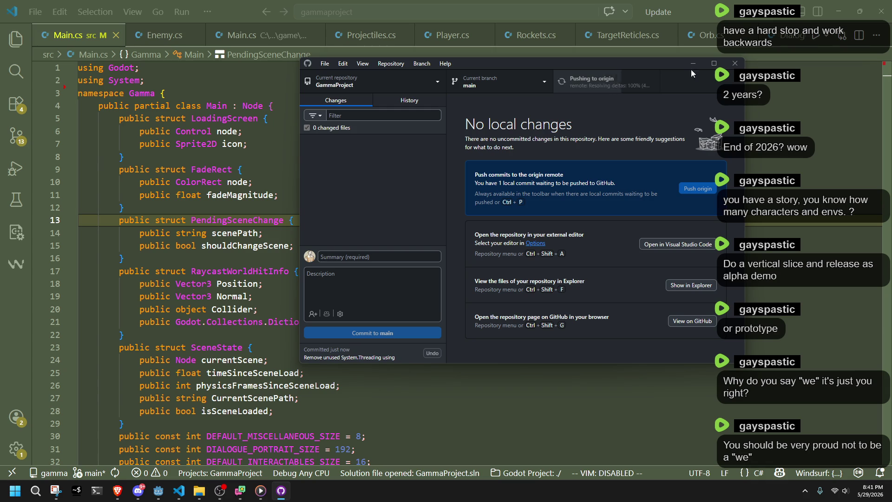
Close GitHub Desktop and minimise the code editor to the bare desktop
click(735, 62)
click(432, 272)
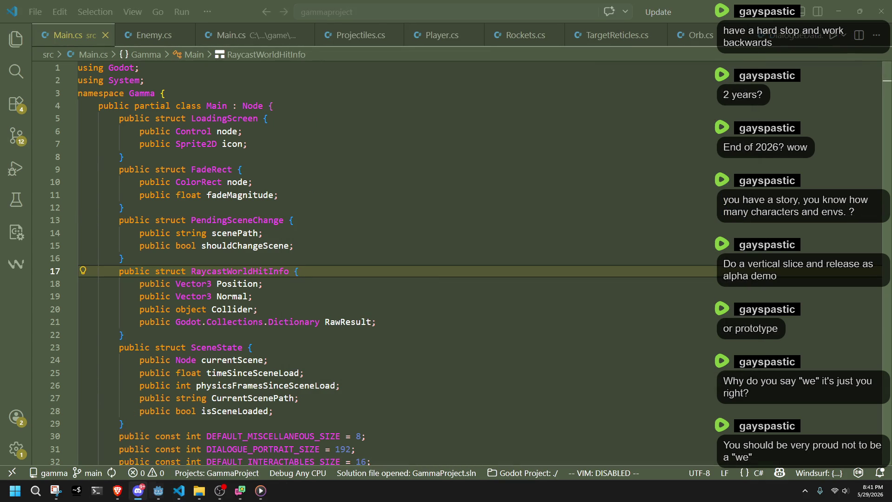
click(838, 10)
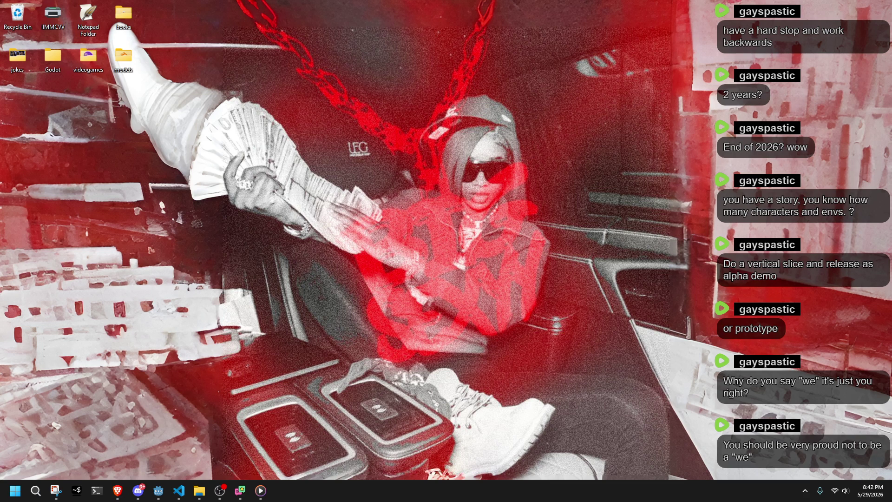
Launch Blender 4.4 from the Windows search Recent list
click(15, 491)
click(542, 260)
click(14, 490)
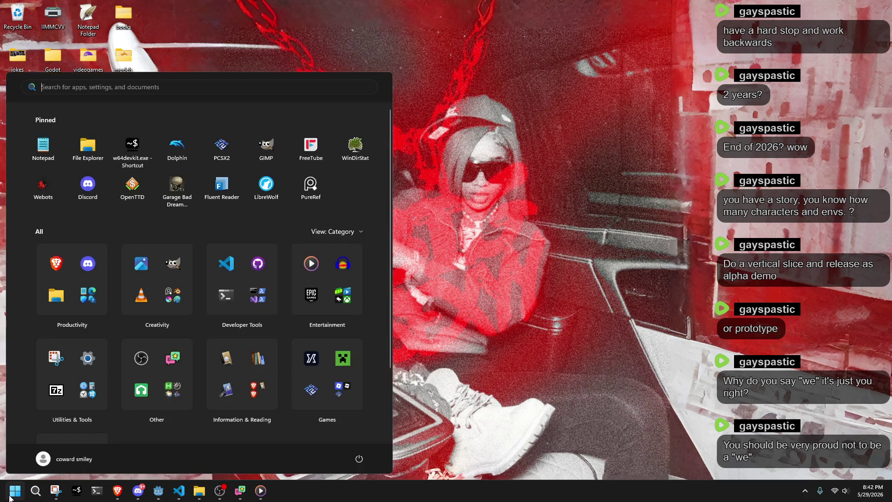
click(2, 434)
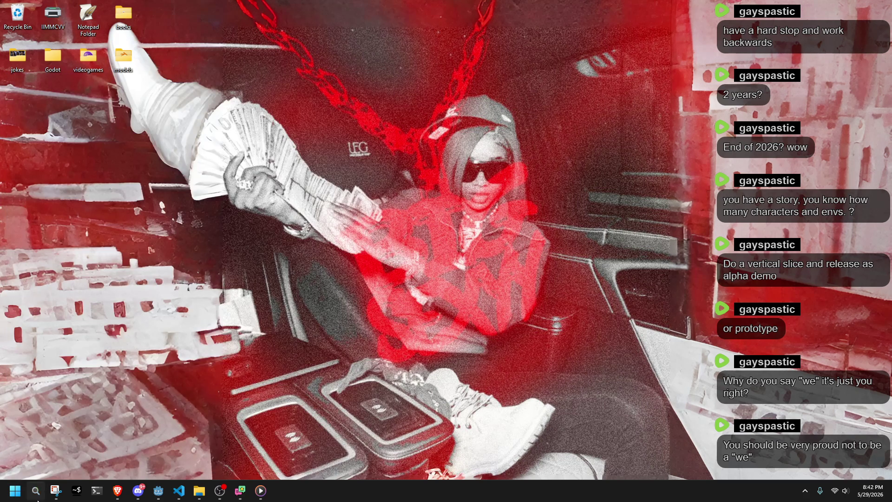
click(36, 490)
click(34, 306)
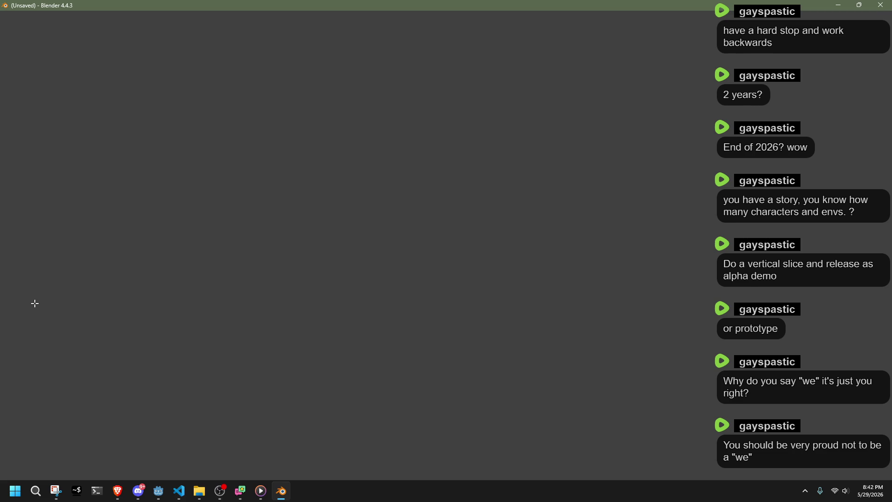
Dismiss the splash and select the default cube in Object Mode, cancelling a stray edit-mode transform
key(Escape)
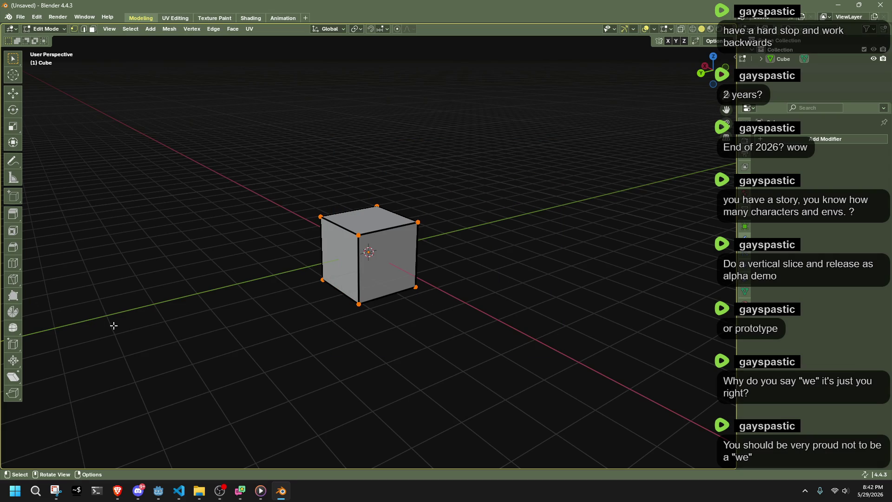
key(Tab)
click(322, 257)
scroll(327, 260, up, 1)
middle_drag(327, 260, 540, 210)
scroll(534, 214, up, 3)
click(534, 215)
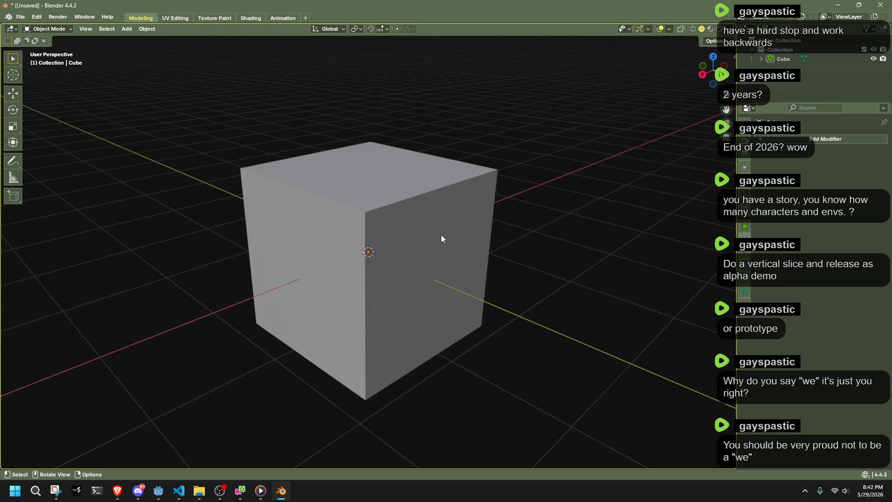
click(442, 235)
key(Tab)
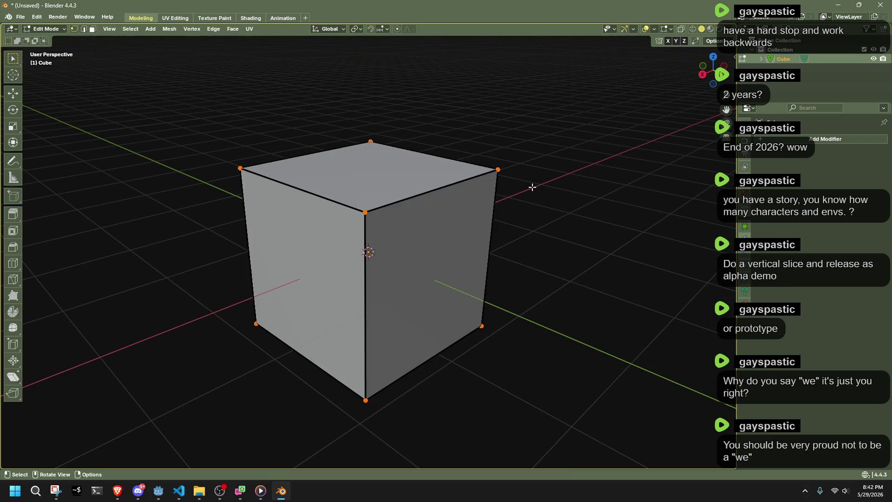
key(a)
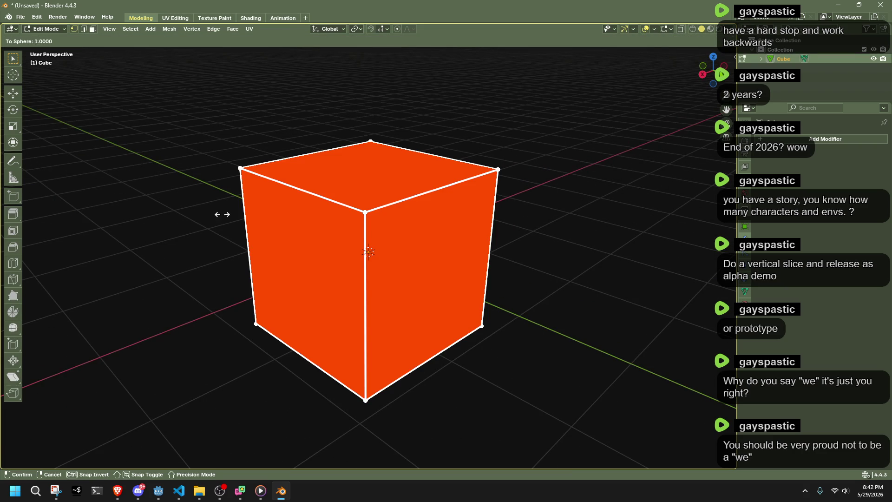
key(alt+a)
key(Tab)
Apply Shade Smooth to the cube from its context menu and inspect the result
middle_drag(534, 262, 454, 262)
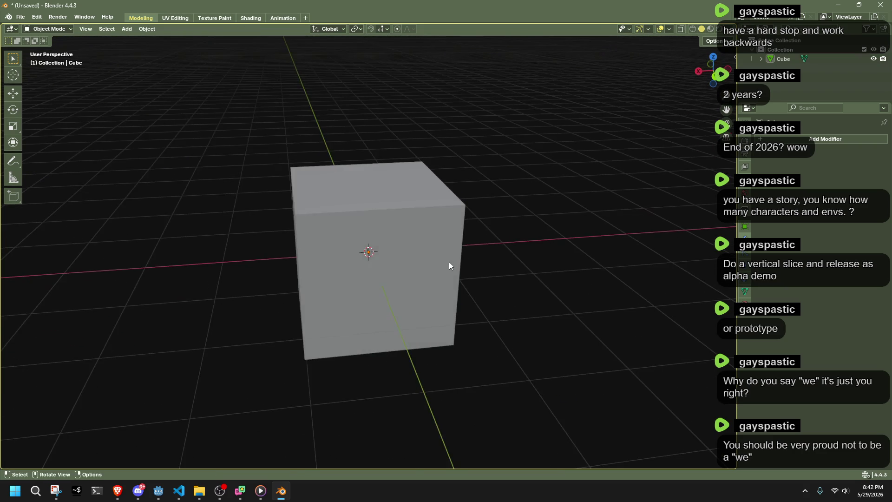
right_click(425, 253)
click(425, 253)
right_click(384, 247)
click(385, 247)
middle_drag(419, 251, 508, 246)
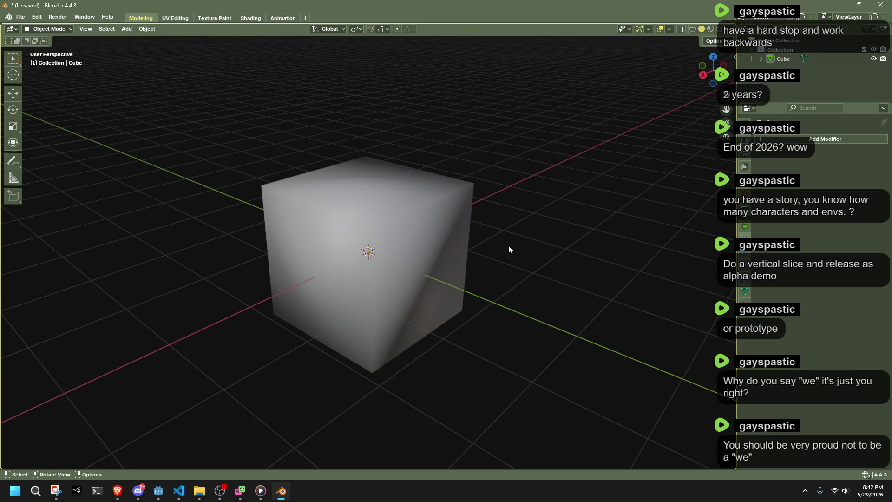
click(21, 17)
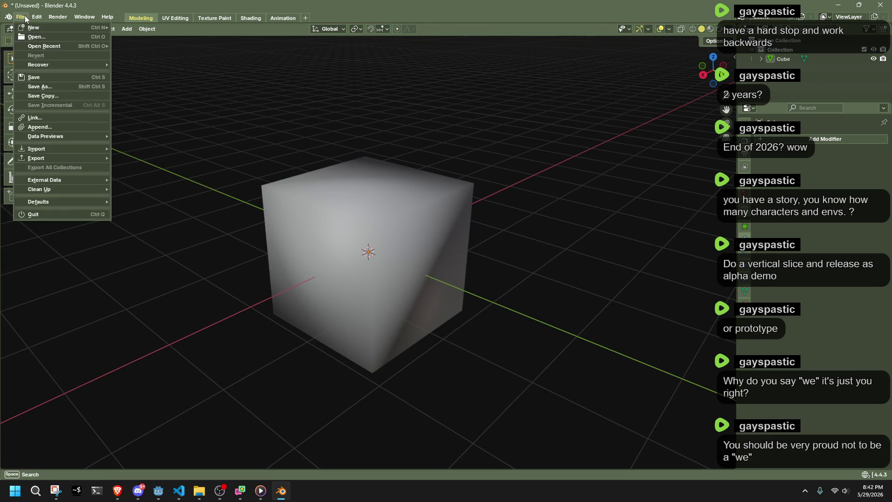
Add a camera and move it 7 m along the Y axis beside the cube
click(140, 140)
click(127, 28)
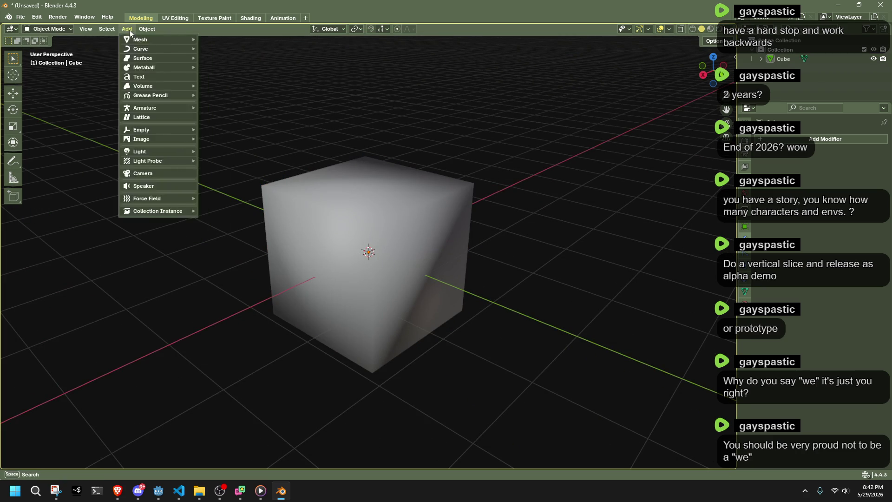
mouse_move(147, 160)
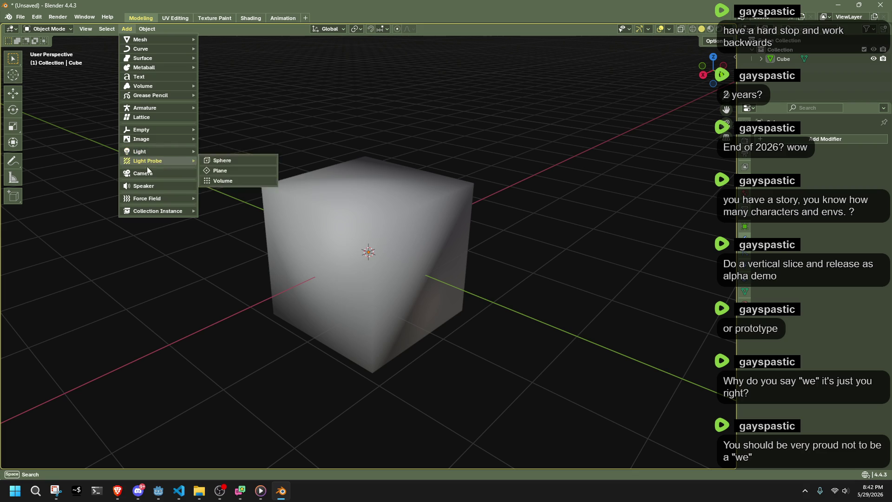
click(145, 173)
scroll(416, 236, down, 3)
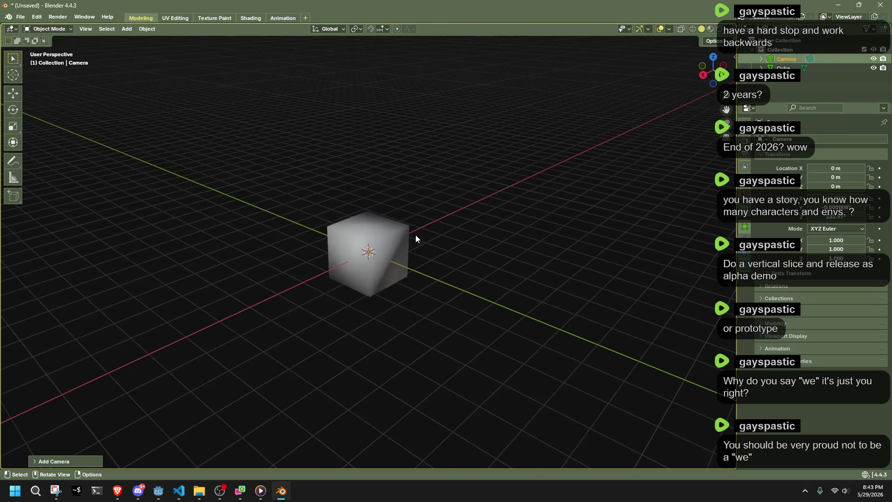
key(KP_3)
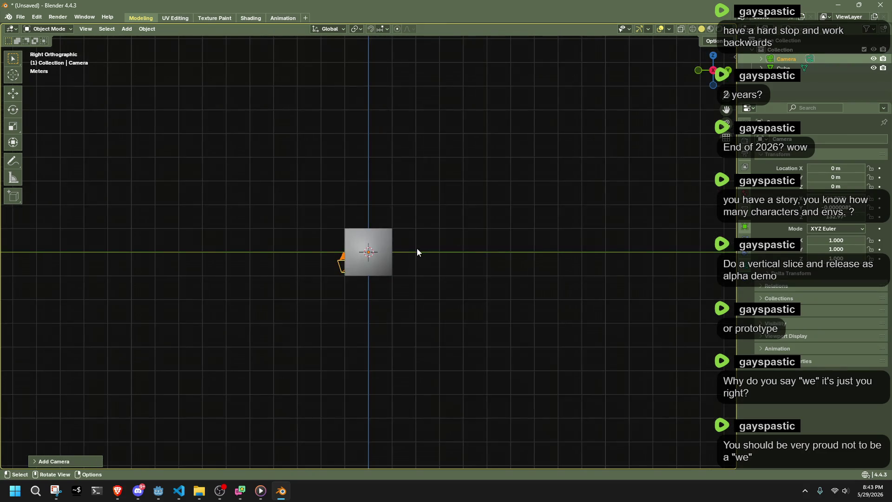
key(g)
key(y)
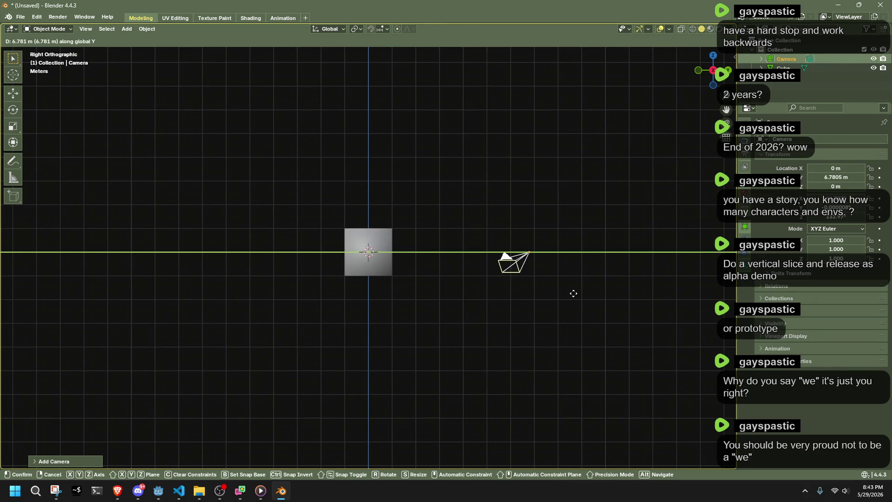
click(574, 293)
key(ctrl+z)
text(gy7)
key(Return)
middle_drag(537, 281, 483, 297)
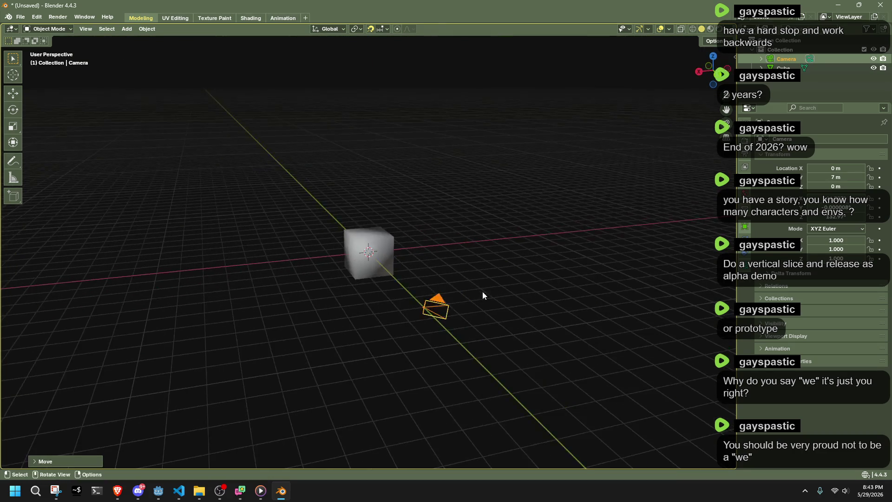
In the N sidebar, zero the camera's X/Y/Z rotation and set its Y location to 8 m
key(n)
double_click(673, 119)
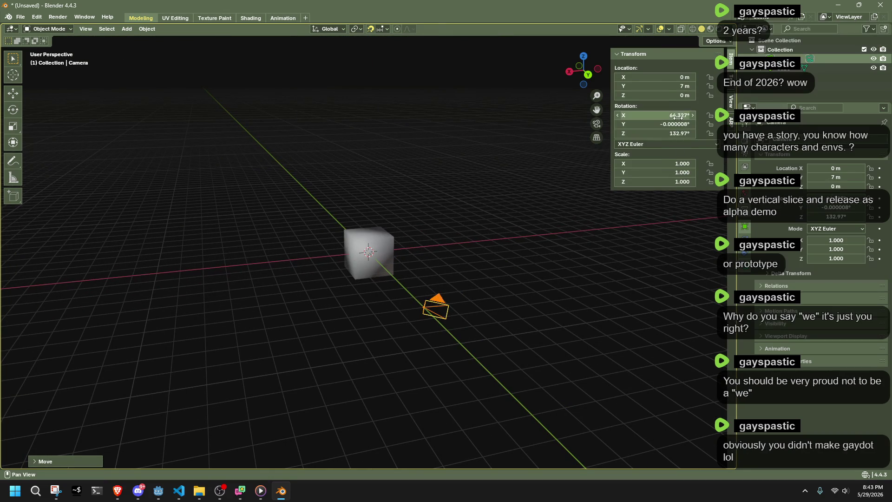
text(0)
key(Tab)
text(0)
key(Tab)
text(0)
key(Return)
double_click(664, 87)
text(8)
key(Return)
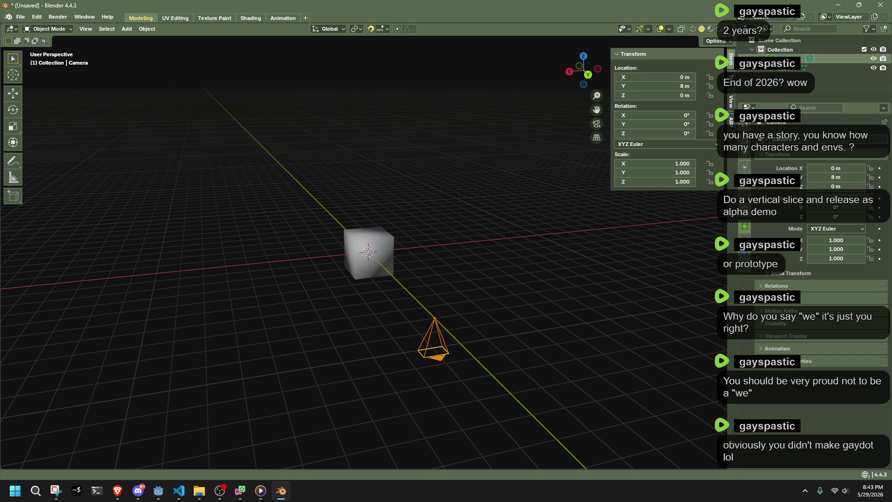
Select the camera and line up a right-side view of it beside the cube
middle_drag(604, 304, 471, 287)
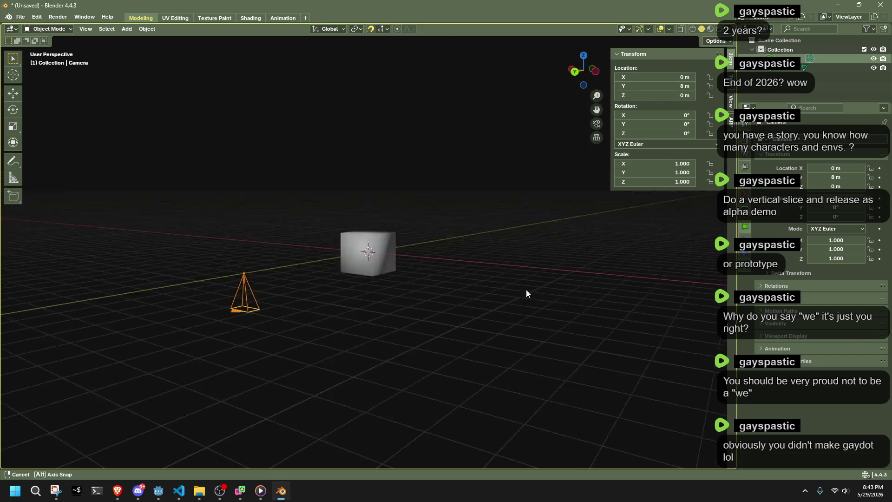
click(587, 70)
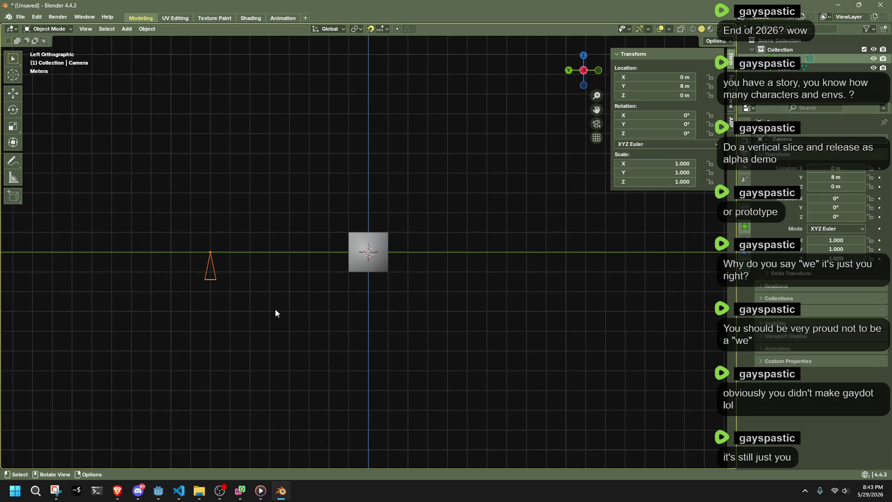
mouse_move(296, 312)
middle_down()
mouse_move(359, 345)
mouse_move(391, 348)
middle_up()
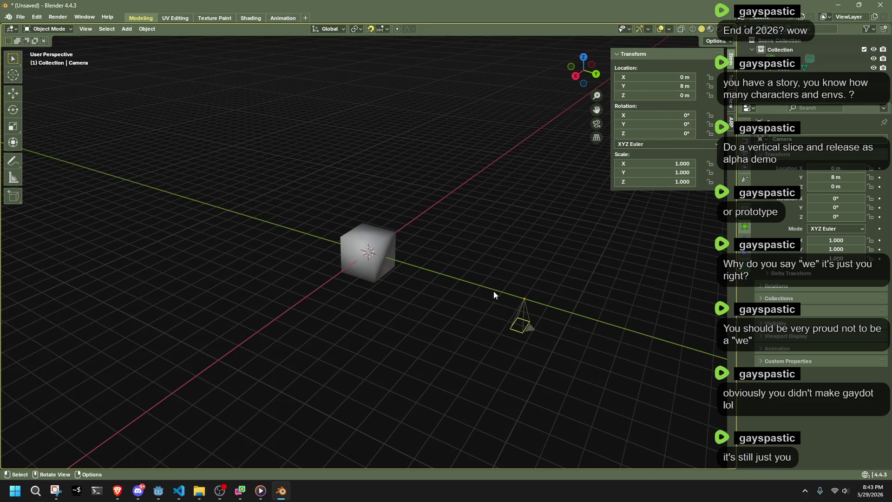
click(524, 319)
click(583, 58)
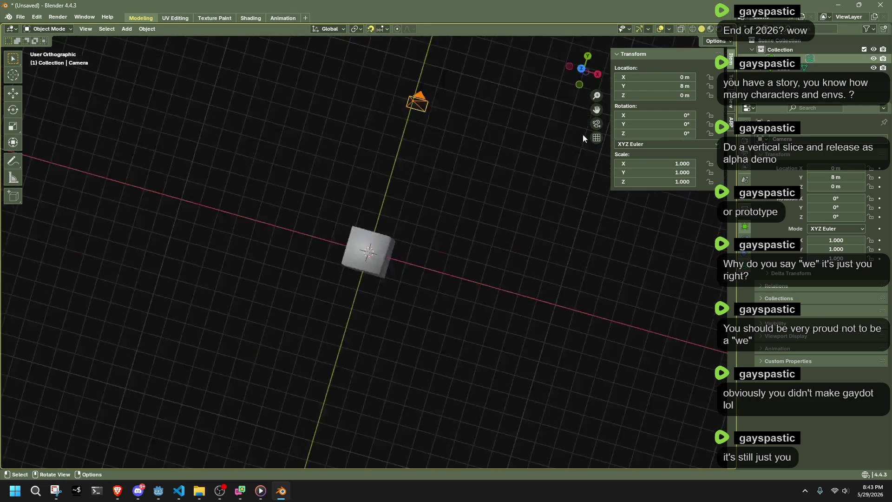
middle_drag(465, 267, 337, 418)
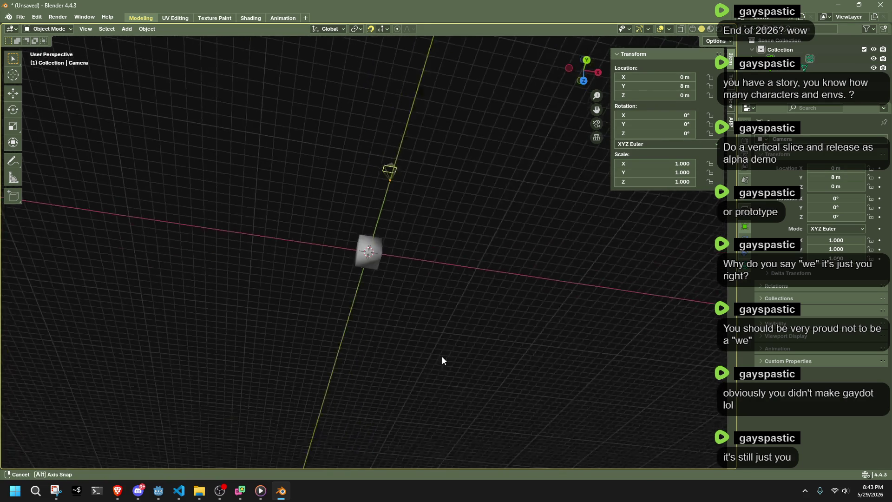
middle_drag(537, 164, 496, 100)
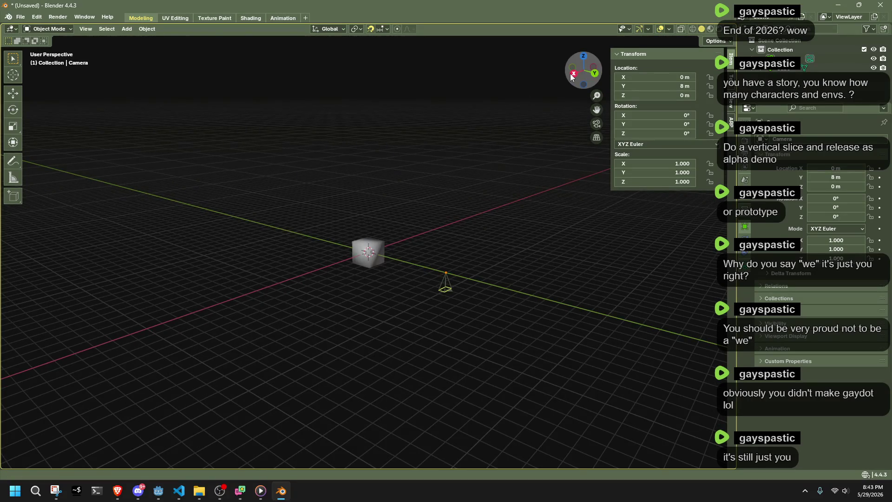
click(598, 70)
drag(568, 323, 604, 345)
drag(541, 306, 460, 223)
key(r)
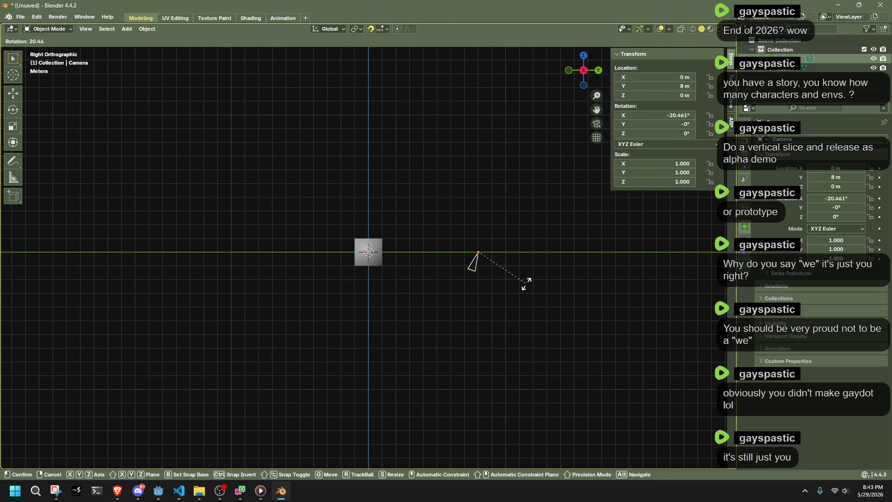
right_click(466, 180)
middle_drag(445, 266, 573, 272)
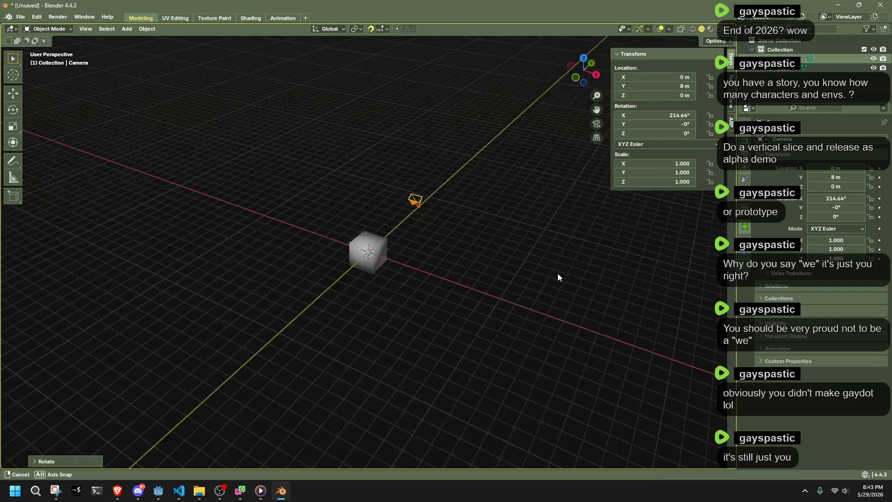
click(586, 77)
Rotate the camera −90° on X via the Rotate redo panel
key(r)
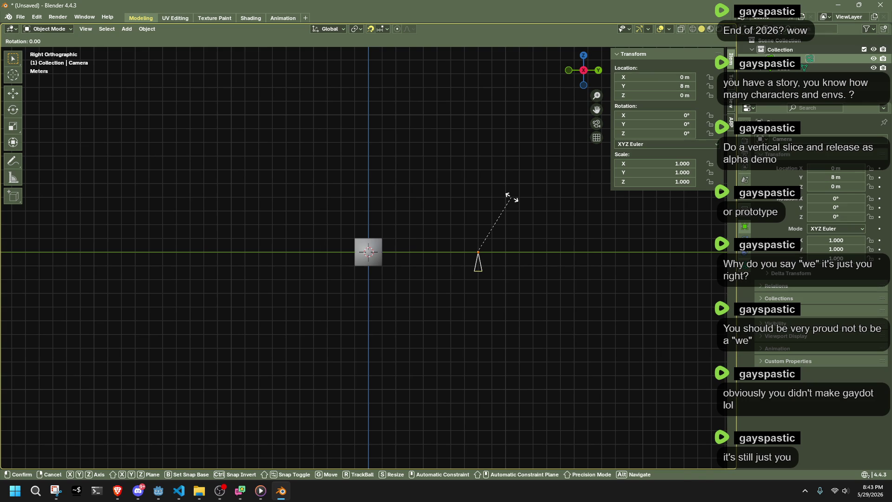
click(532, 282)
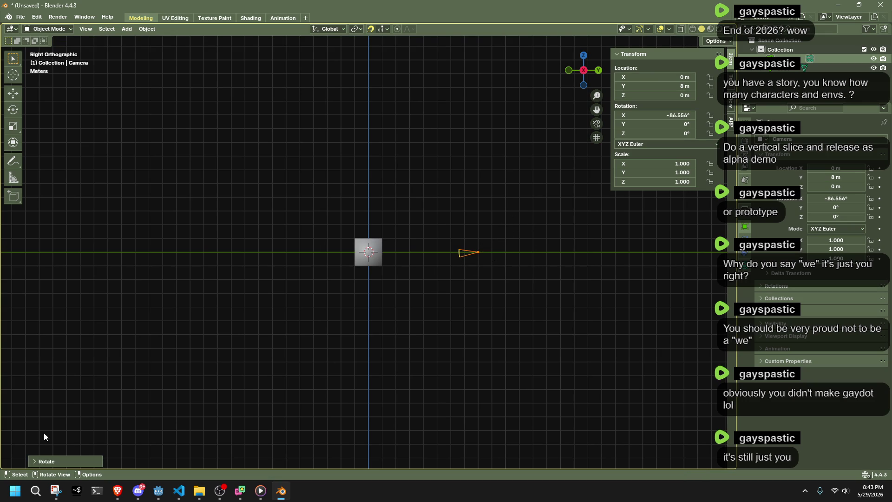
click(47, 461)
double_click(119, 418)
text(-90)
key(Return)
mouse_move(438, 458)
middle_down()
mouse_move(445, 354)
mouse_move(434, 260)
mouse_move(502, 267)
middle_up()
scroll(446, 275, up, 3)
Rotate the camera 180° about the Y axis so it faces the cube
key(r)
key(y)
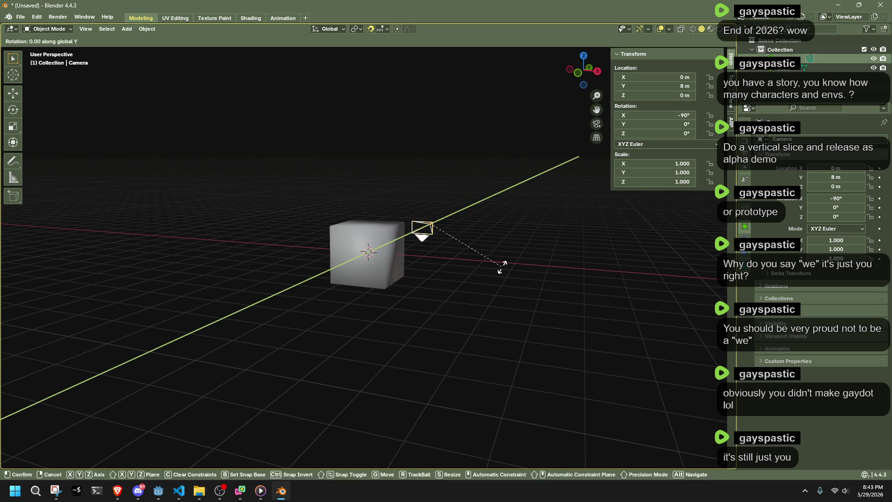
click(380, 195)
double_click(119, 417)
text(180)
key(Return)
middle_drag(572, 320, 444, 310)
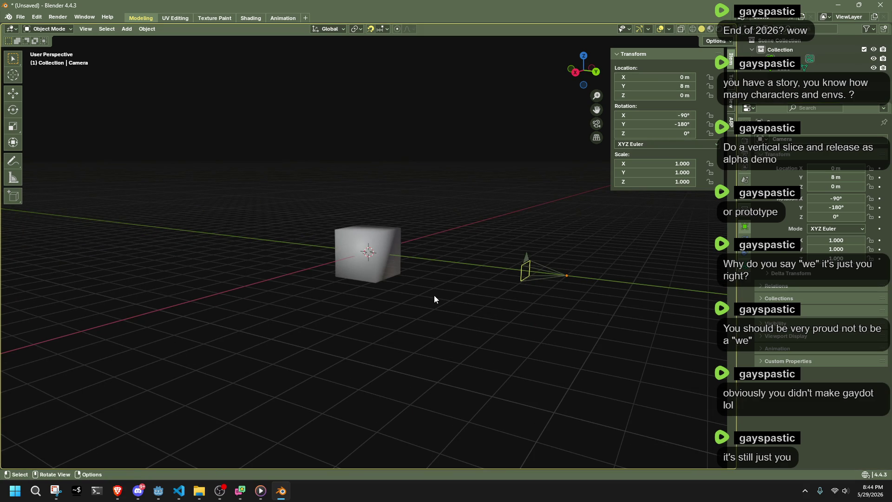
mouse_move(609, 301)
middle_down()
mouse_move(398, 278)
mouse_move(508, 209)
middle_up()
click(569, 70)
scroll(534, 234, down, 3)
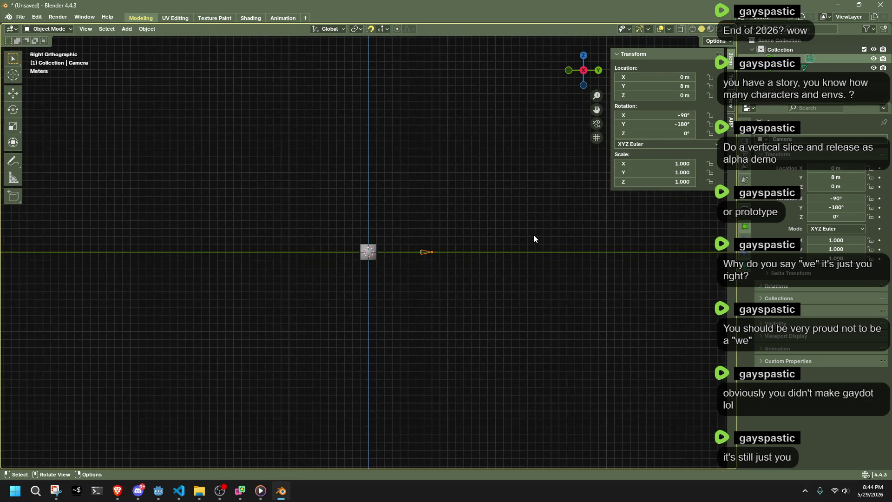
Move the camera out along Y to 10 m from the cube
key(g)
click(474, 258)
key(ctrl+z)
key(g)
key(y)
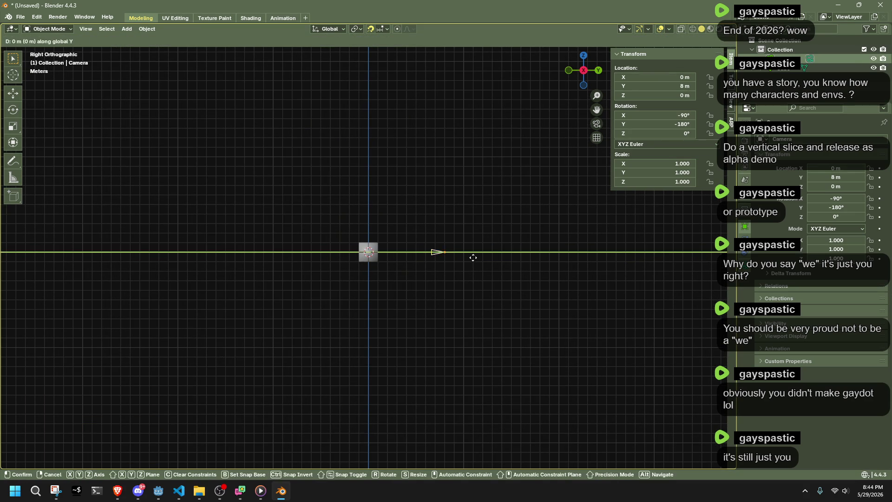
click(491, 264)
scroll(496, 267, up, 1)
middle_drag(501, 279, 376, 297)
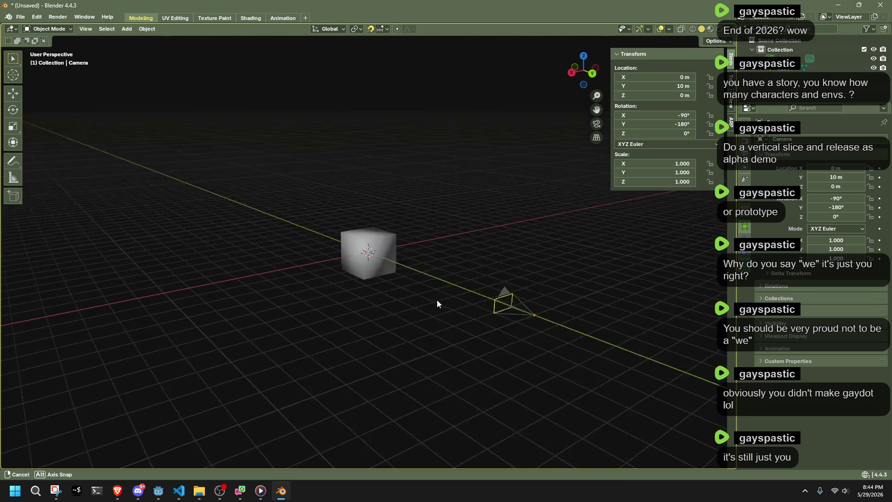
Set the render Resolution X to 1080 px so the camera frame is square
key(KP_0)
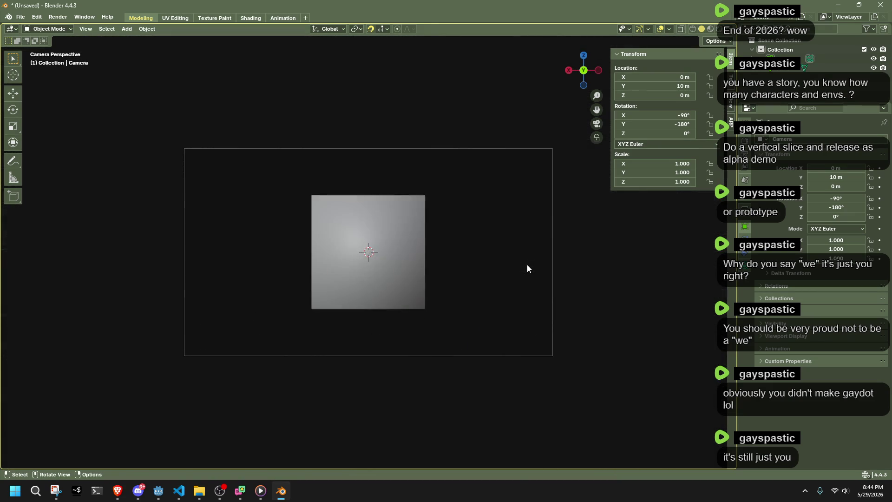
click(745, 180)
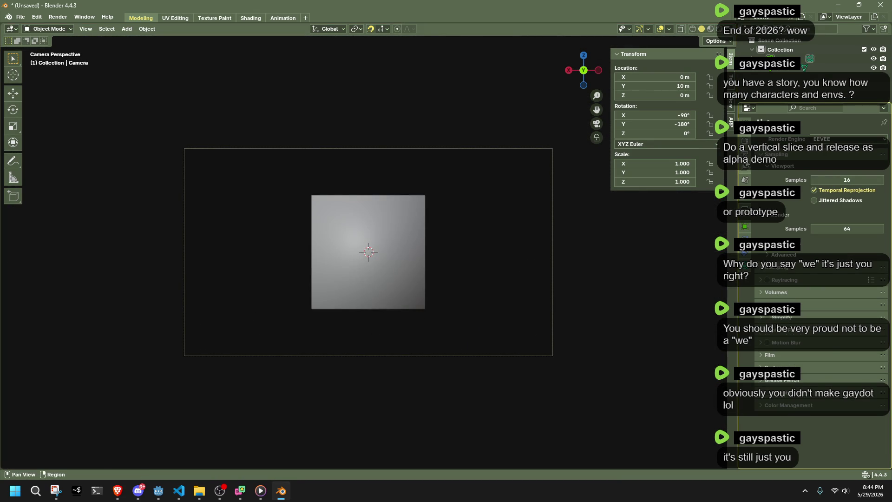
click(745, 191)
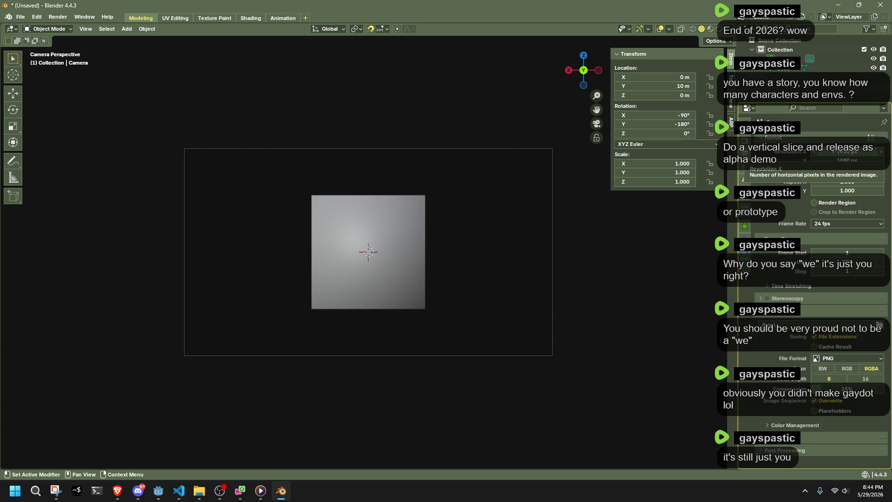
double_click(847, 148)
key(Return)
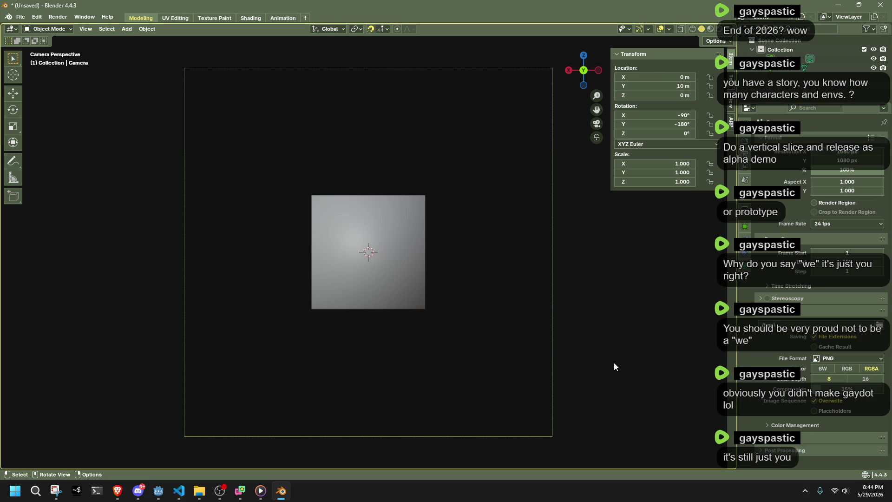
scroll(380, 355, down, 2)
Check the camera framing from outside and select the cube
middle_drag(380, 356, 513, 386)
scroll(512, 392, down, 3)
mouse_move(554, 352)
middle_down()
mouse_move(451, 310)
mouse_move(469, 302)
mouse_move(552, 322)
middle_up()
scroll(569, 330, up, 4)
click(226, 267)
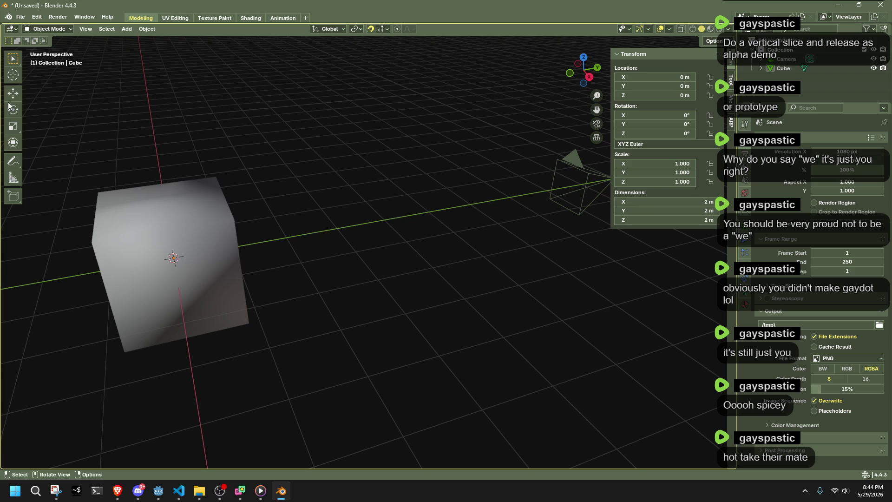
click(20, 18)
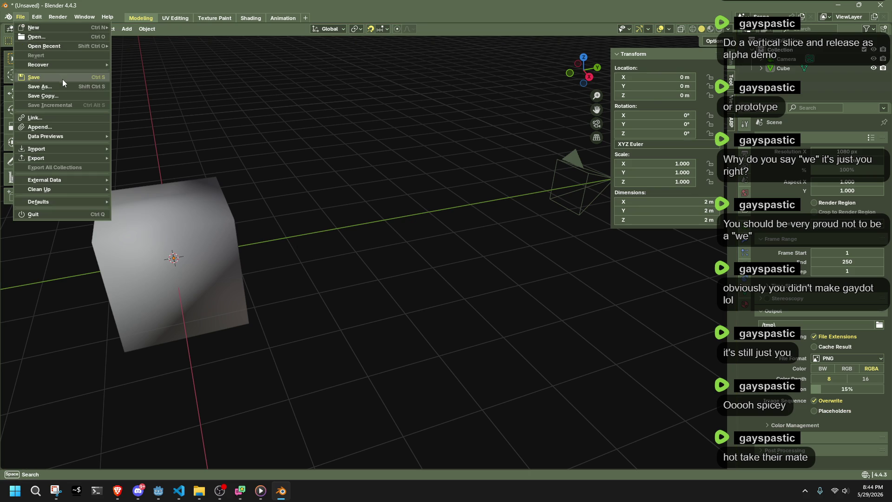
Save the scene as loadingScreen.blend in the gamma project's raw folder
click(62, 78)
click(330, 398)
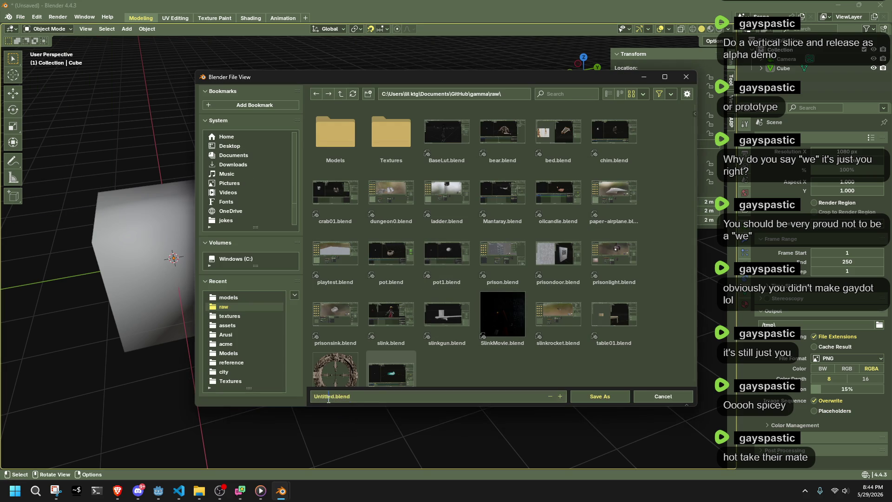
drag(334, 398, 311, 396)
key(BackSpace)
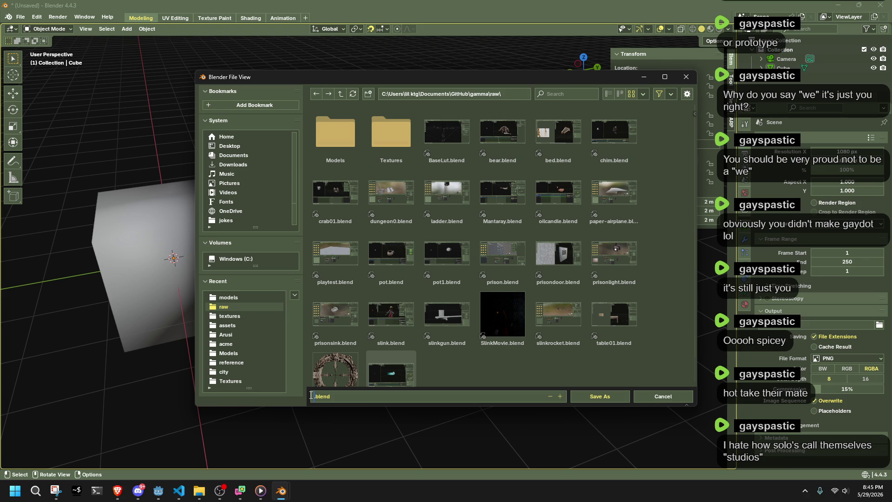
text(loadingScreen)
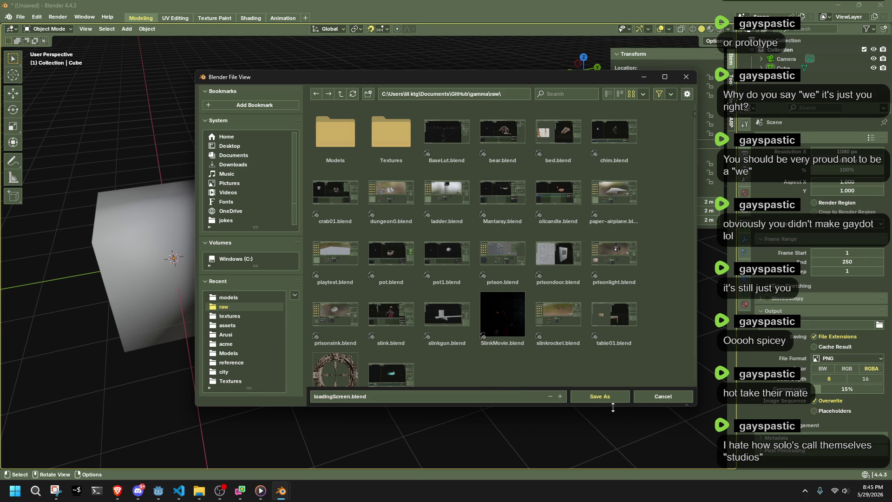
click(603, 398)
middle_drag(572, 395, 477, 245)
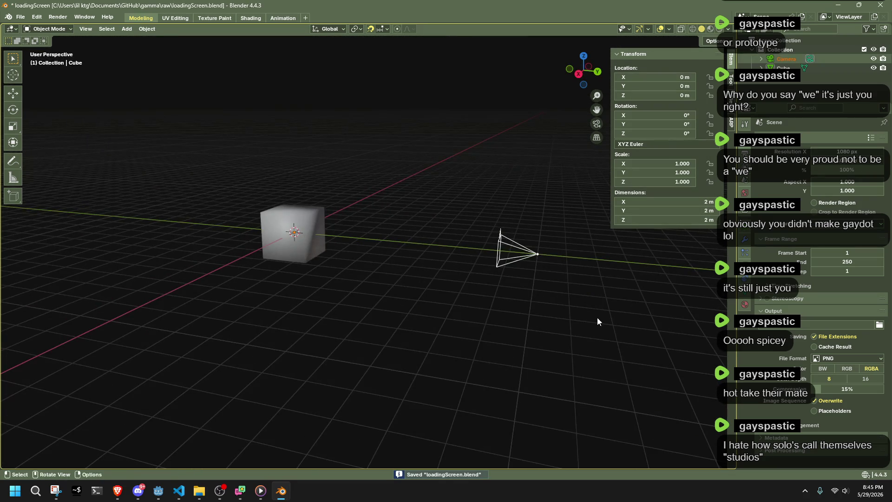
key(KP_0)
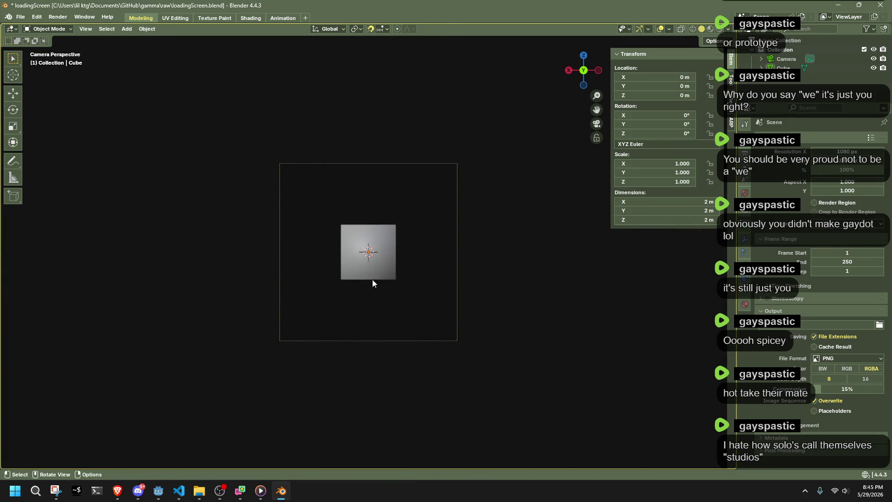
Test-scale the cube in camera view, then undo to keep its original size
click(359, 257)
scroll(391, 255, up, 1)
scroll(427, 255, down, 1)
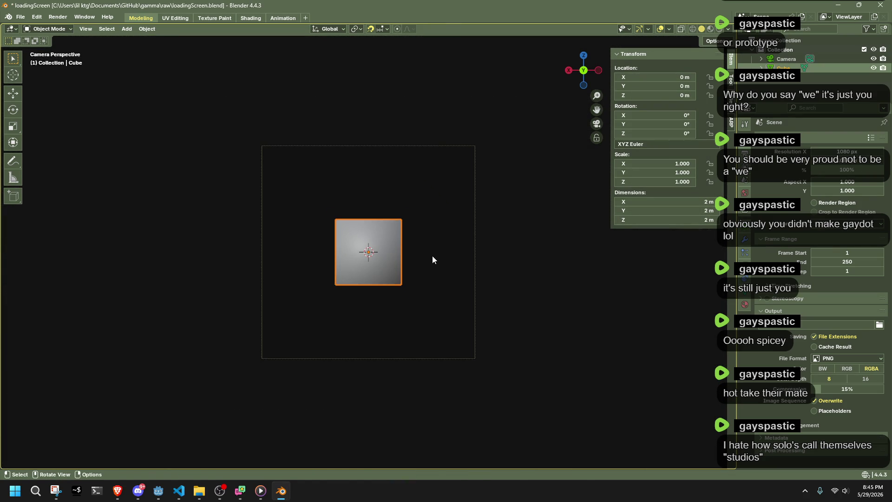
key(s)
click(494, 277)
key(ctrl+z)
mouse_move(243, 308)
middle_down()
mouse_move(341, 321)
mouse_move(367, 356)
mouse_move(560, 289)
mouse_move(547, 337)
middle_up()
Resave loadingScreen.blend with Ctrl+S and bring up Windows search
click(355, 333)
click(431, 336)
scroll(320, 333, down, 2)
click(359, 286)
scroll(442, 327, up, 4)
scroll(238, 298, down, 3)
key(ctrl+s)
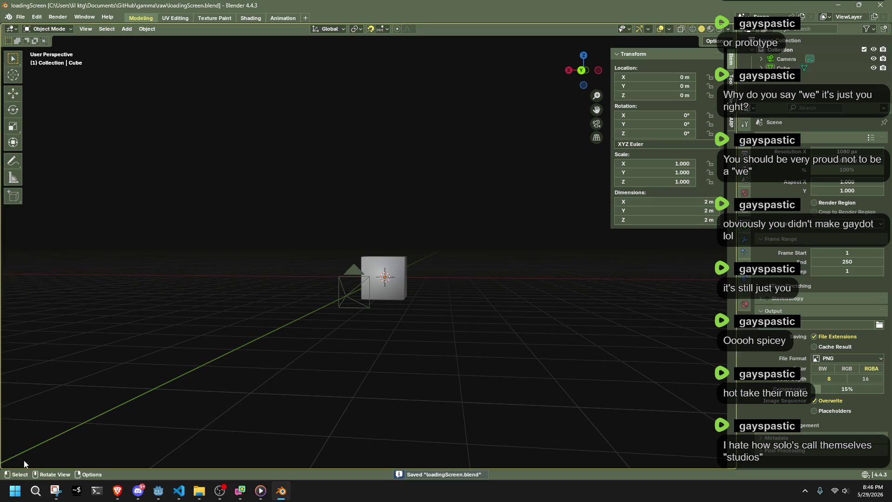
click(34, 491)
text(bn)
Launch a second Blender window from Windows search and dismiss its splash screen
key(BackSpace)
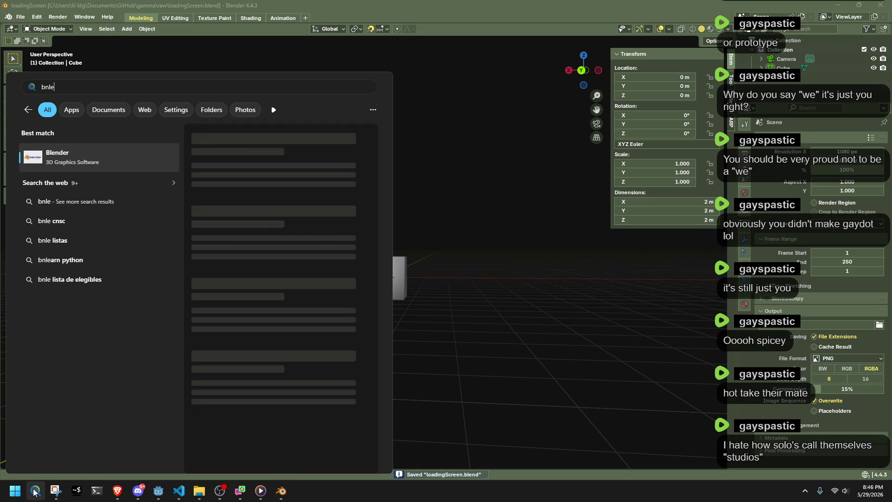
text(len)
click(54, 156)
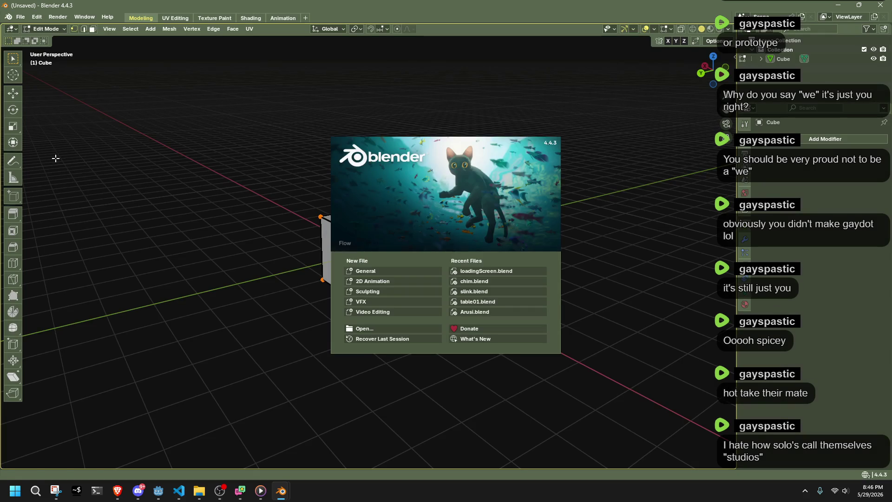
click(56, 158)
click(210, 227)
Select the default cube and bring up the File menu's recent files
click(368, 253)
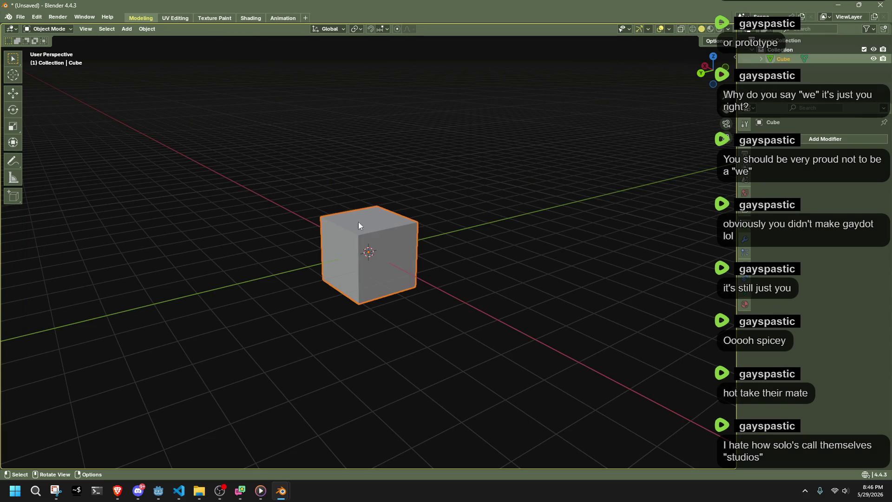
click(439, 182)
click(377, 223)
click(20, 17)
mouse_move(45, 46)
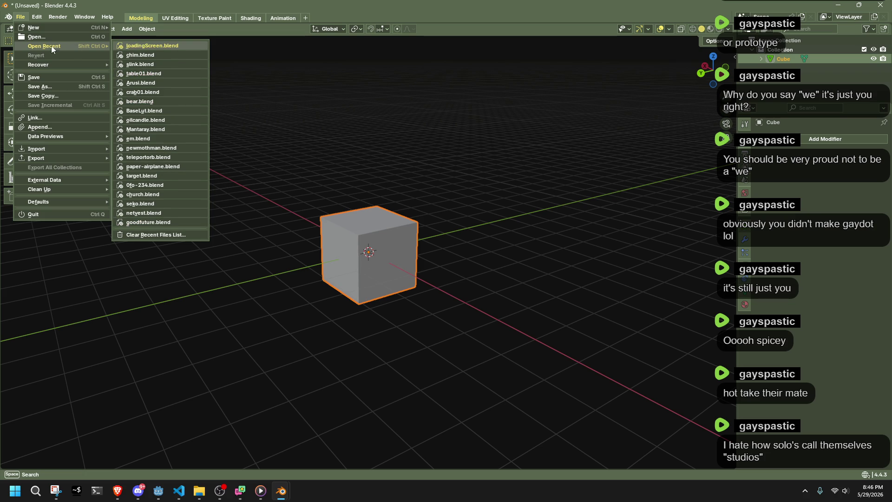
Open Nail.blend from Desktop > models > Nail without saving the untitled scene
click(34, 27)
click(463, 261)
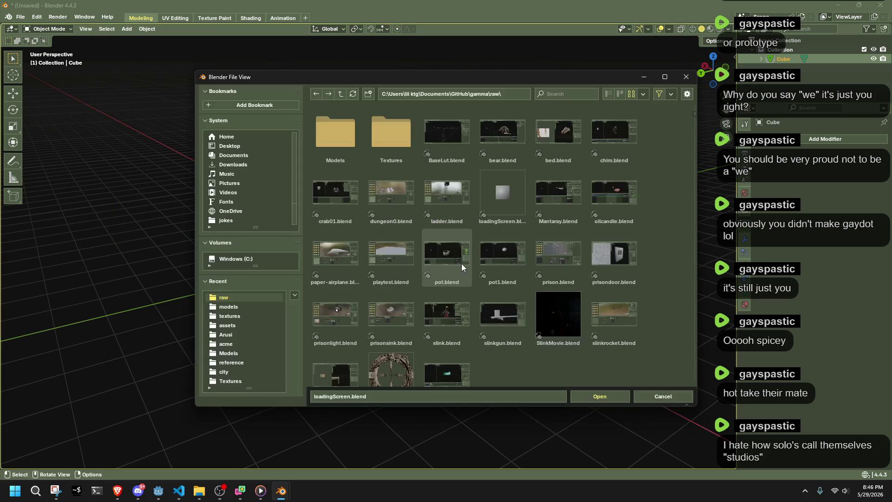
click(230, 146)
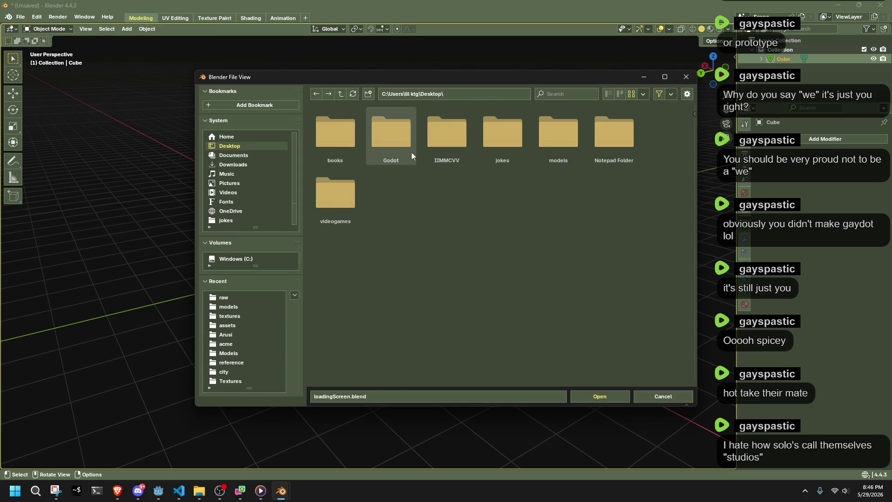
double_click(561, 144)
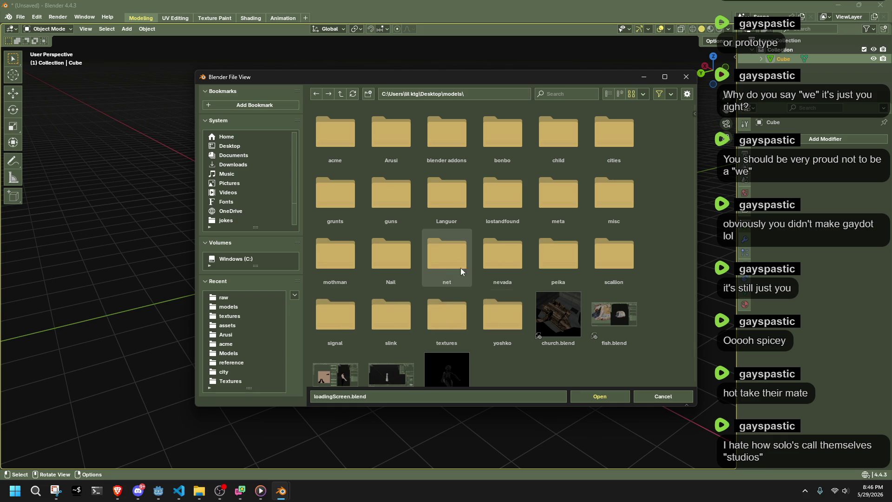
double_click(394, 269)
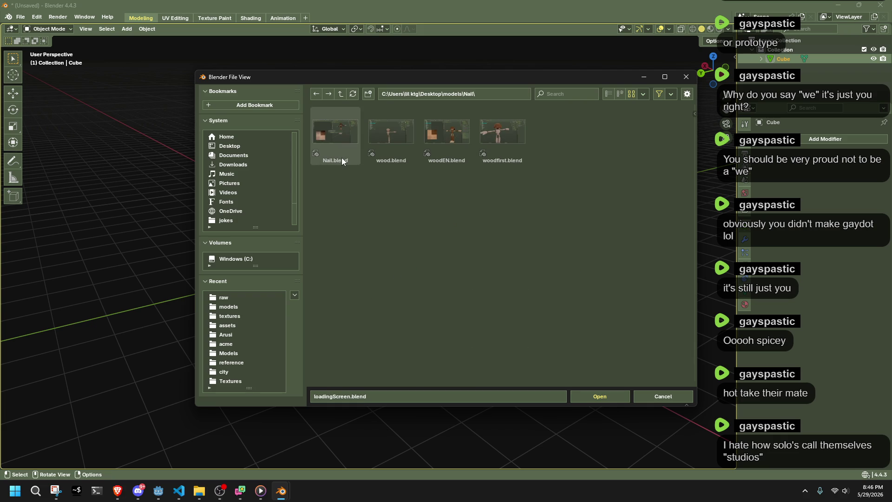
double_click(342, 158)
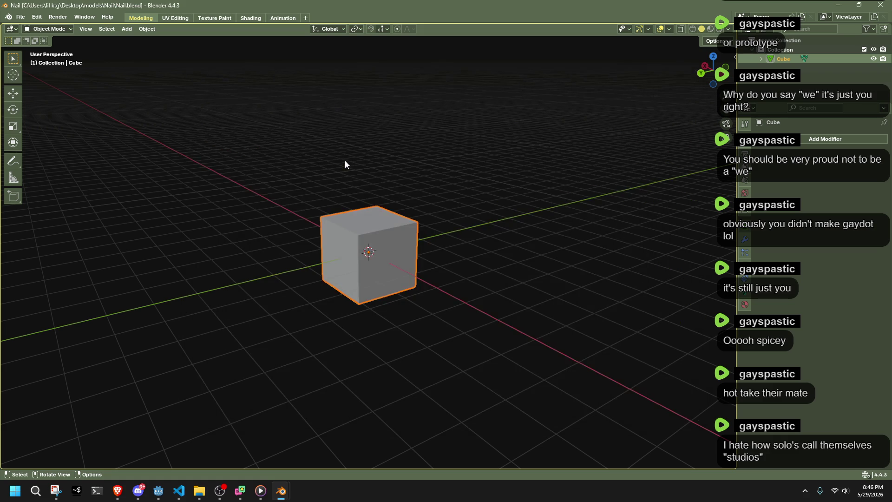
Select the character's four hat and head pieces in the Nail window and copy them
key(alt+Tab)
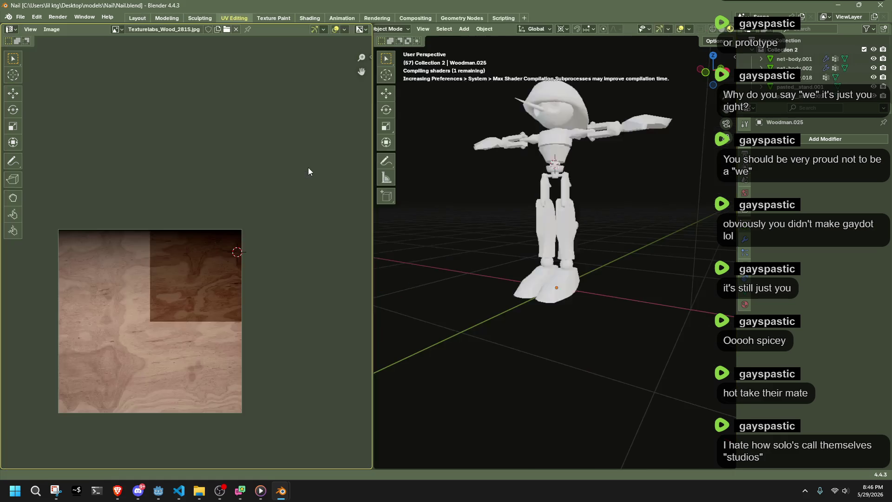
scroll(557, 112, up, 4)
scroll(556, 112, down, 3)
click(538, 94)
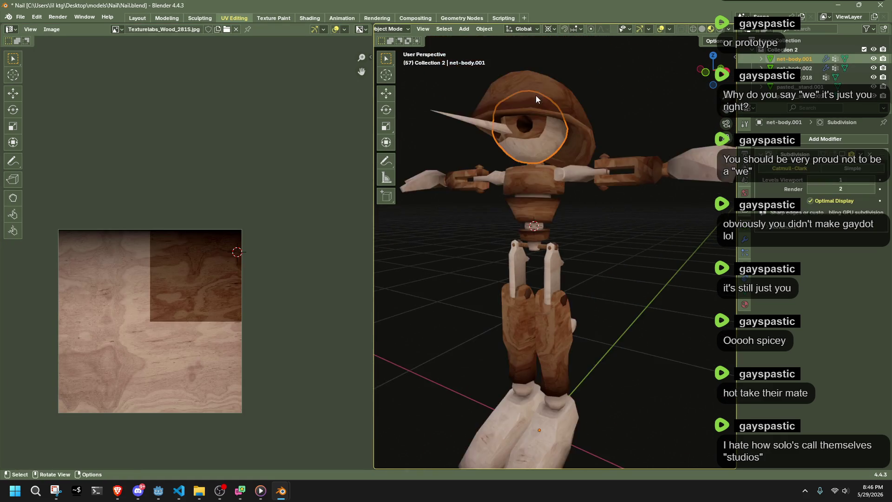
scroll(538, 94, down, 2)
middle_drag(509, 131, 475, 112)
click(530, 146)
shift+click(591, 175)
key(ctrl+c)
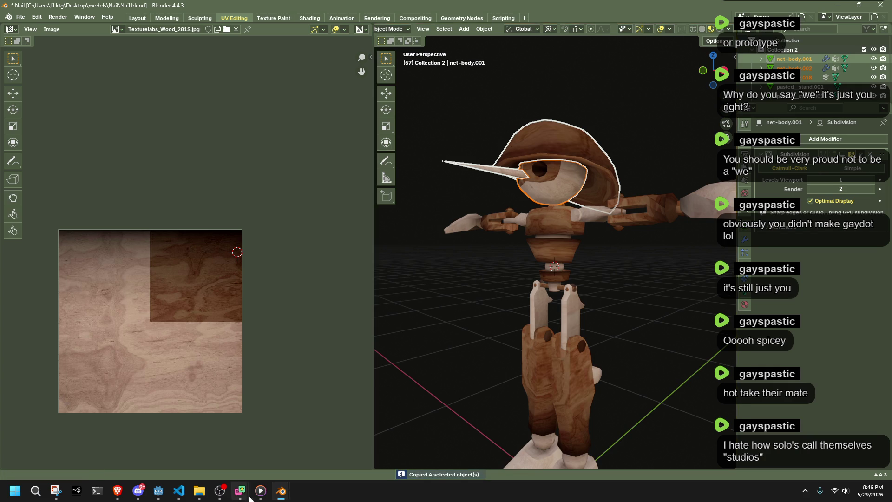
Delete the cube in loadingScreen.blend and paste the copied hat pieces
click(243, 448)
scroll(404, 286, up, 3)
click(404, 286)
key(Delete)
key(ctrl+v)
mouse_move(404, 288)
middle_down()
mouse_move(138, 303)
mouse_move(456, 298)
middle_up()
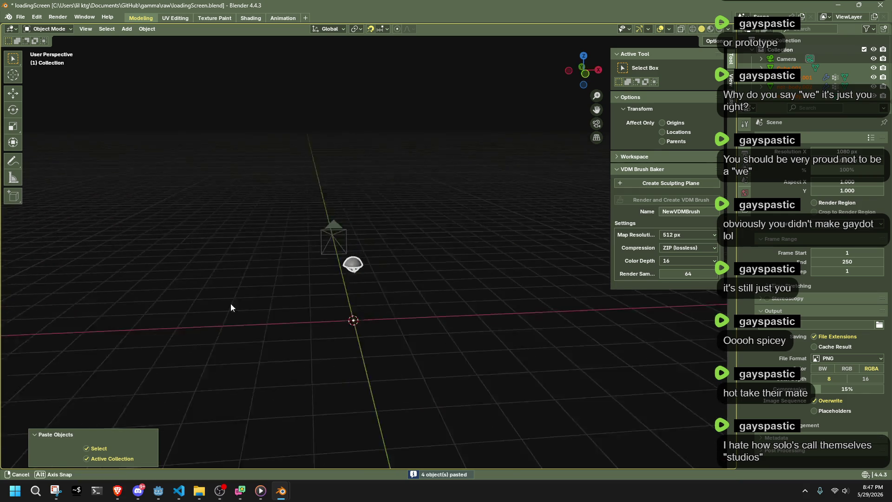
Rotate the pasted hat 180° around Z via the redo panel
key(r)
key(z)
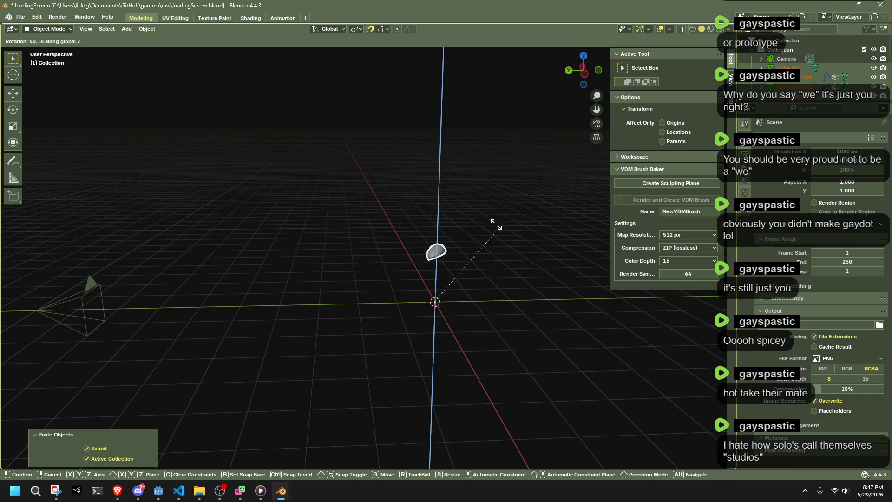
click(326, 325)
double_click(118, 418)
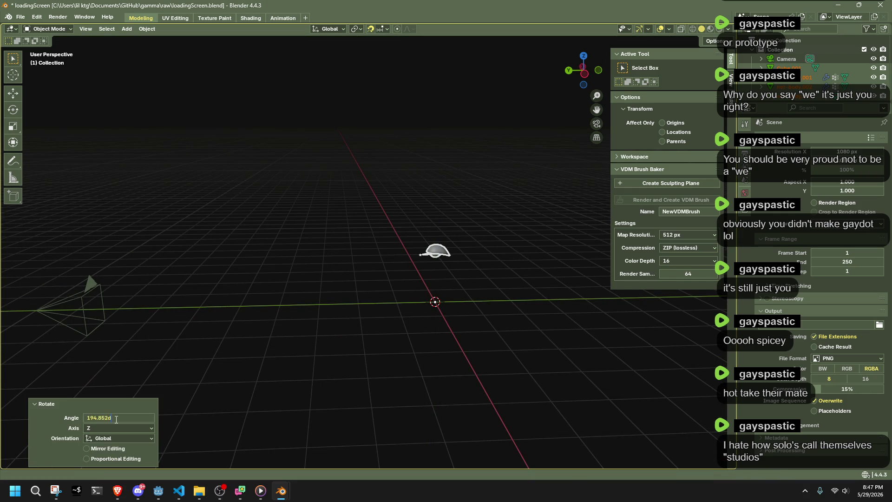
text(180)
key(Return)
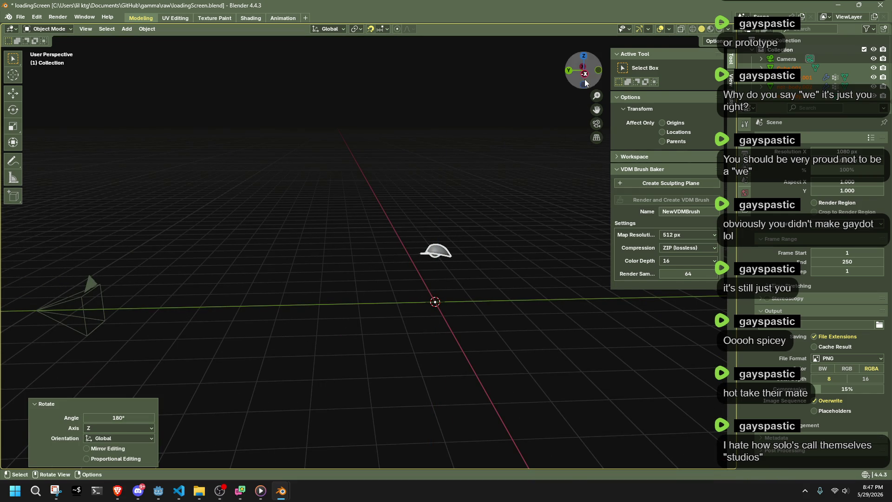
click(584, 78)
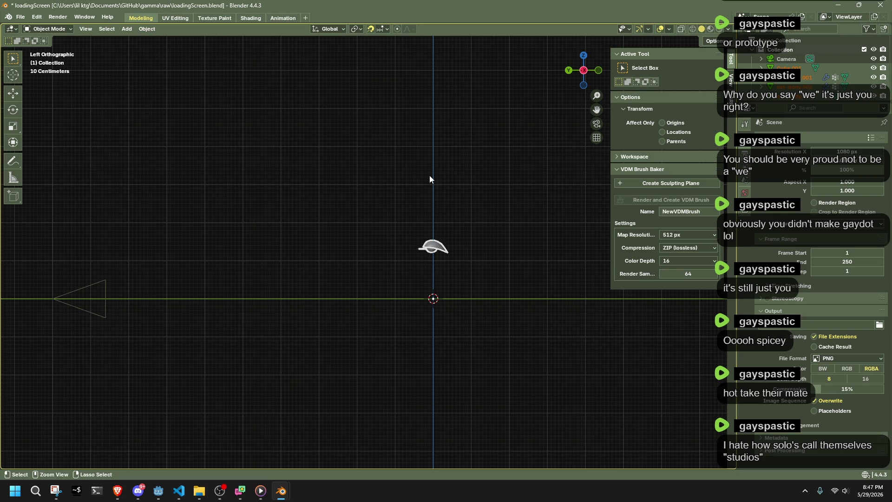
Set the hat's origin to its geometry and snap it to the world origin
click(433, 251)
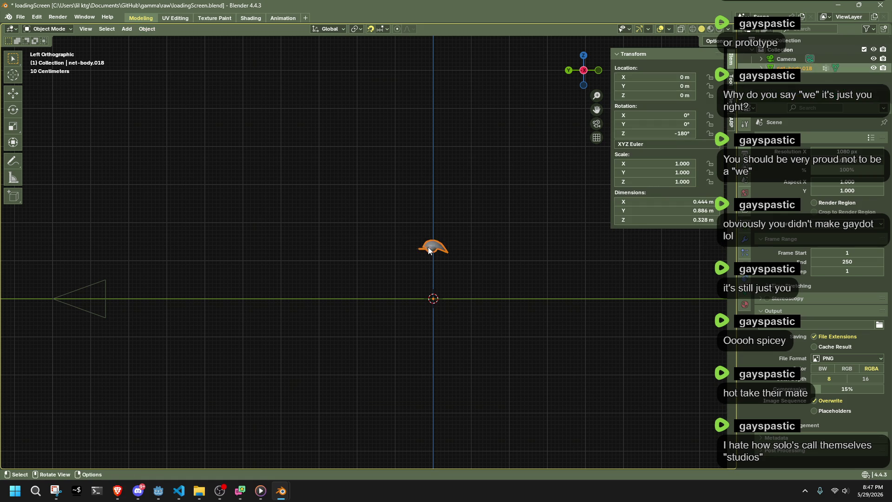
drag(399, 215, 448, 277)
click(147, 30)
mouse_move(164, 49)
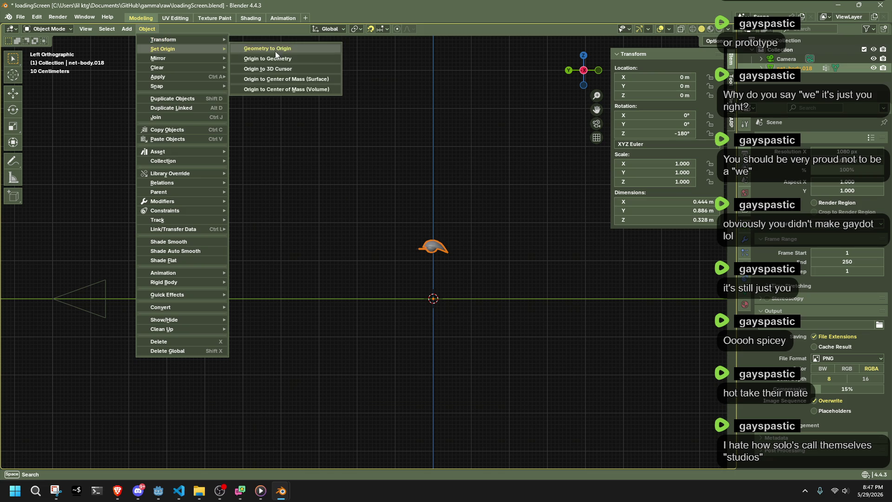
click(293, 59)
key(shift+s)
click(479, 227)
Scale the hat up about 5.6 times
key(s)
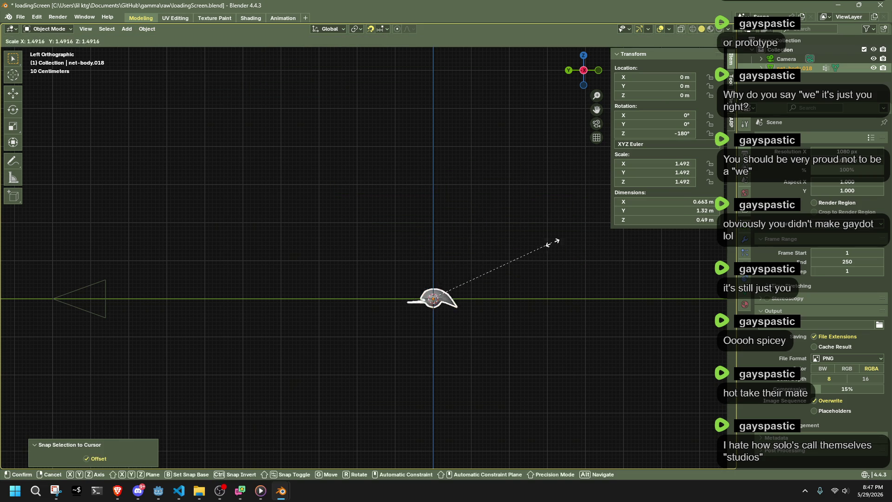
click(188, 324)
middle_drag(346, 374, 485, 230)
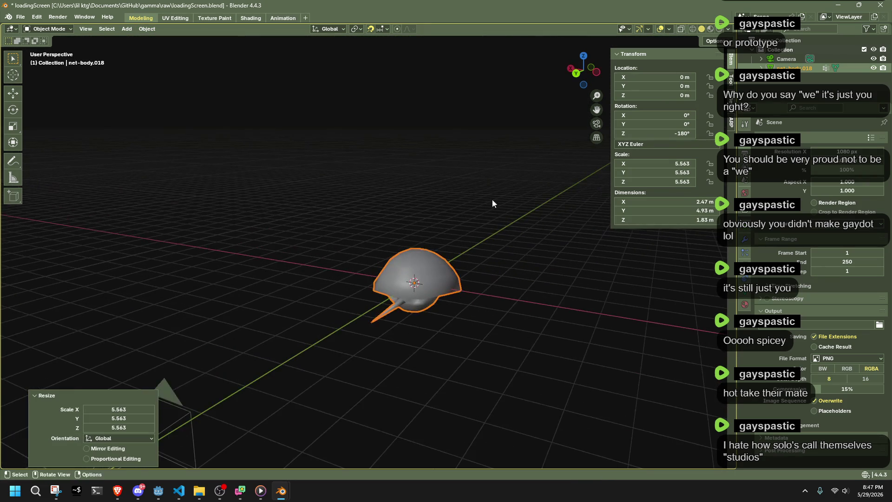
click(127, 29)
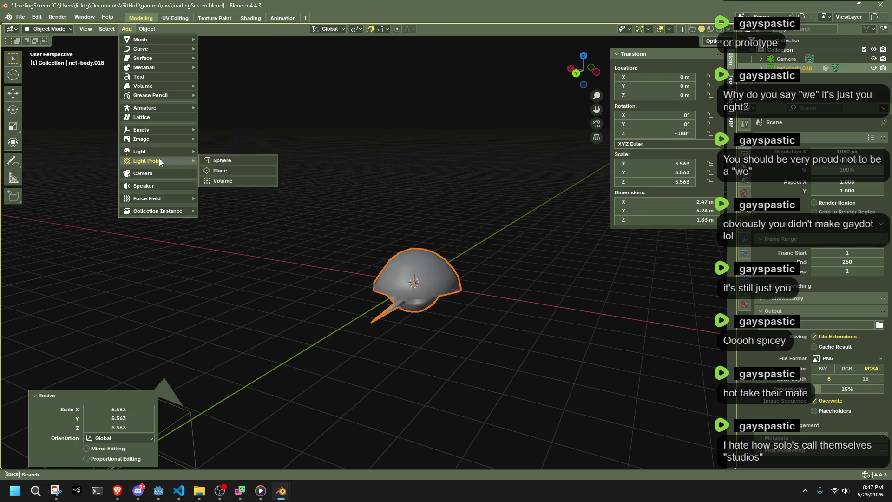
mouse_move(139, 151)
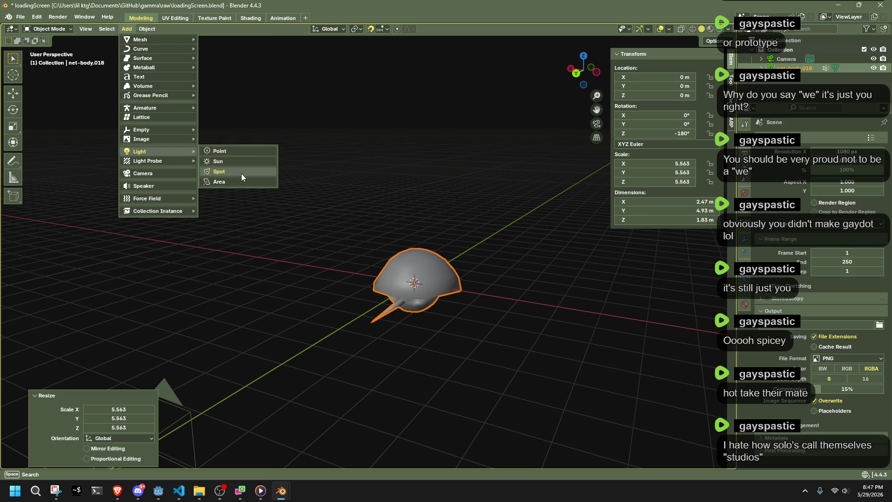
Add a sun light and aim it roughly at the hat in rendered shading
click(232, 161)
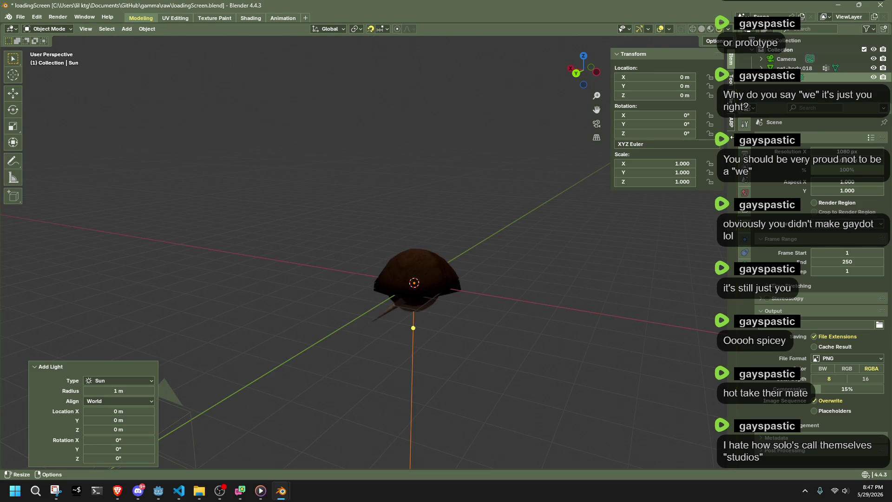
click(744, 124)
mouse_move(413, 327)
mouse_down()
mouse_move(389, 325)
mouse_move(383, 333)
mouse_up()
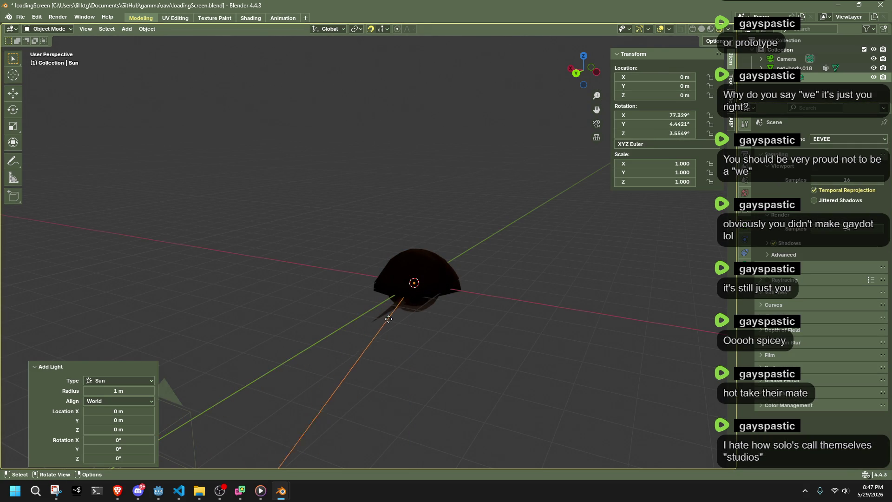
mouse_move(387, 335)
middle_down()
mouse_move(392, 341)
mouse_move(373, 291)
mouse_move(481, 276)
middle_up()
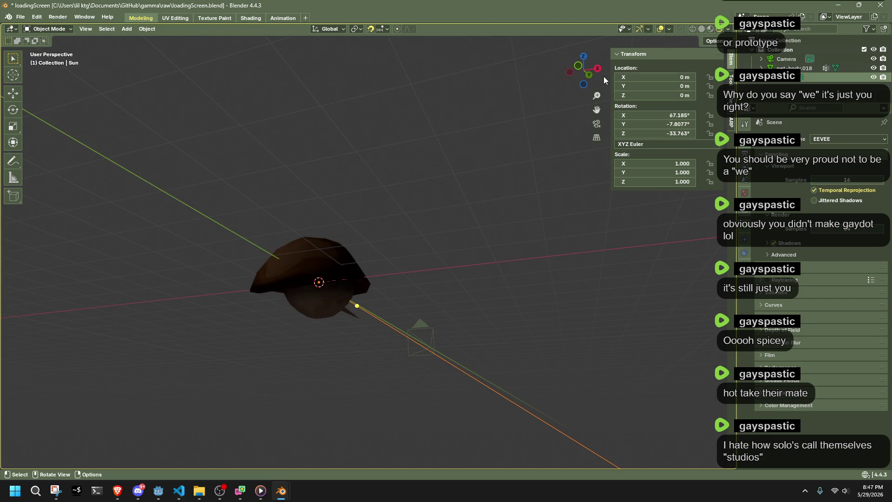
Fine-tune the sun's direction in Right and Back orthographic views to about 50°, −11°, −37°
click(597, 95)
key(KP_3)
drag(341, 319, 342, 341)
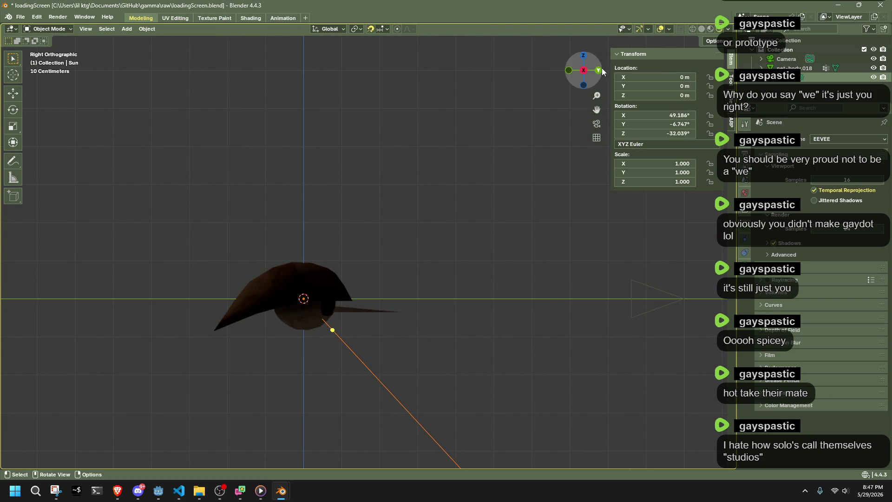
key(ctrl+KP_1)
drag(365, 332, 357, 340)
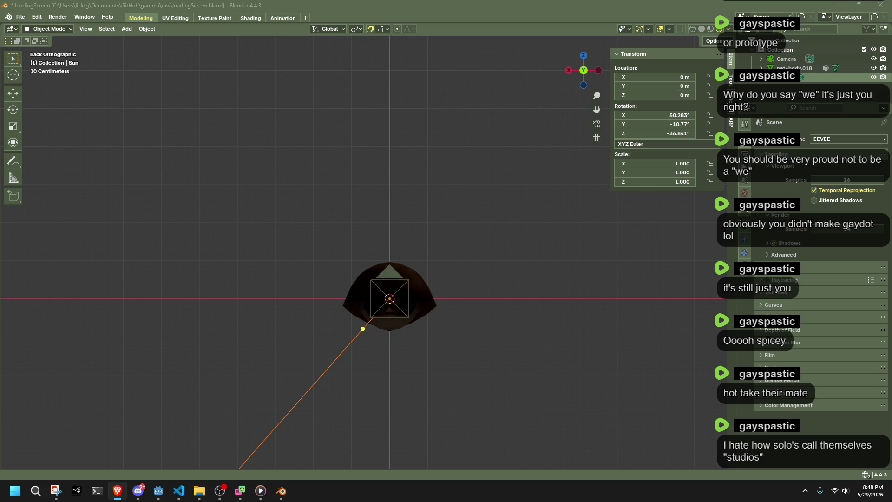
Set the World background colour to pure black (#000000)
middle_drag(415, 362, 328, 395)
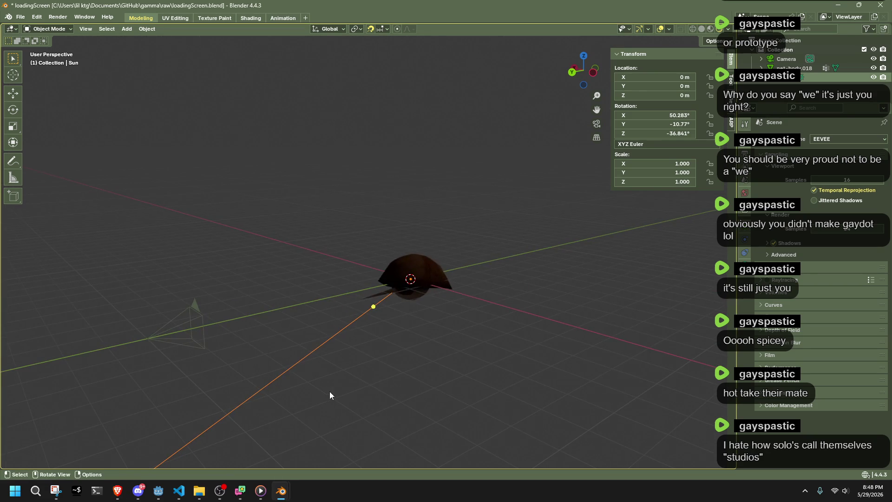
key(KP_0)
scroll(341, 381, up, 3)
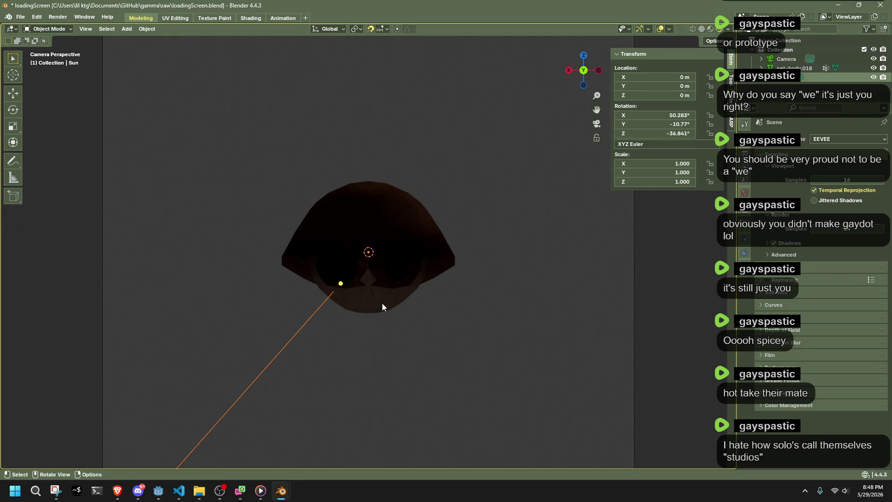
click(744, 209)
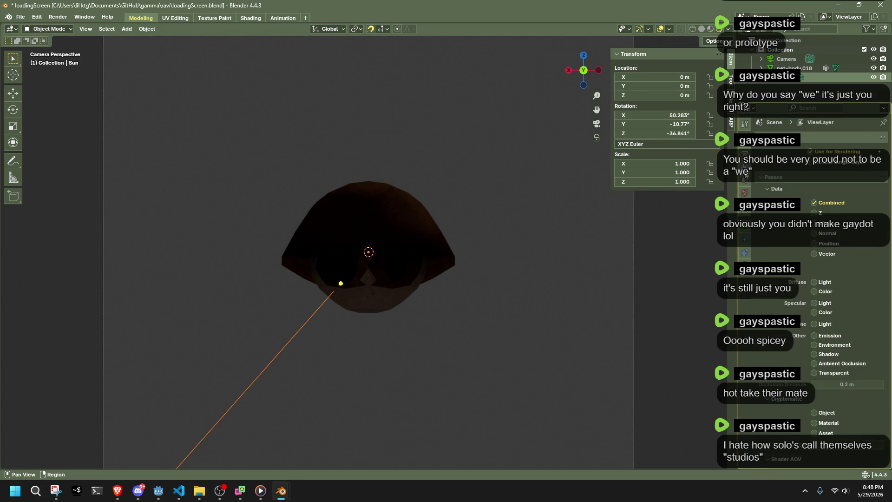
click(745, 194)
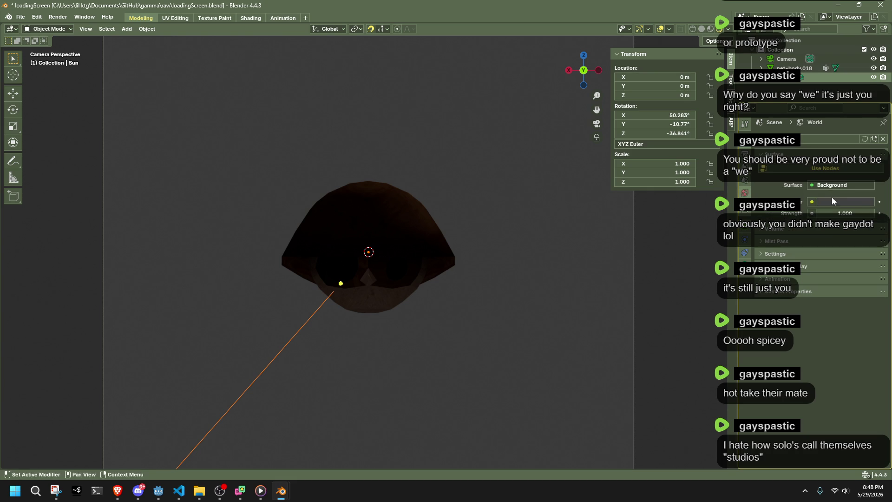
click(833, 201)
drag(868, 84, 869, 123)
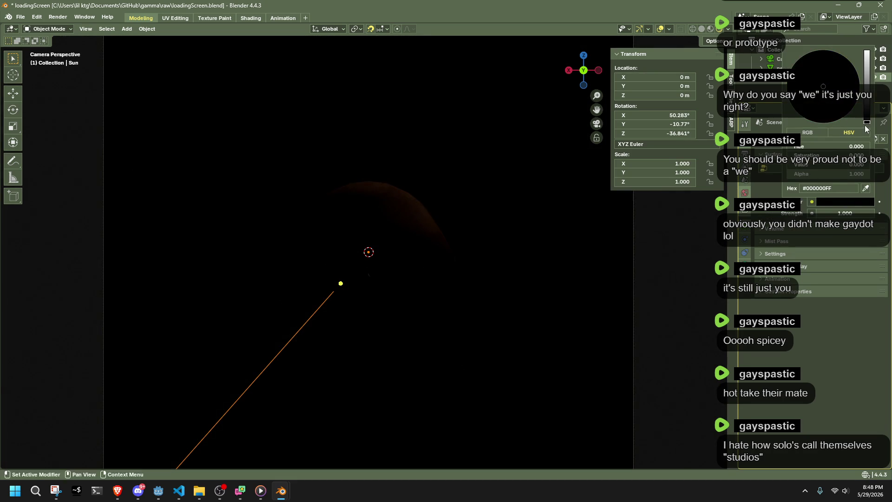
Select the net-body.018 hat mesh and bring up the Add menu
click(368, 252)
mouse_move(368, 279)
middle_down()
mouse_move(411, 381)
mouse_move(465, 314)
middle_up()
click(127, 29)
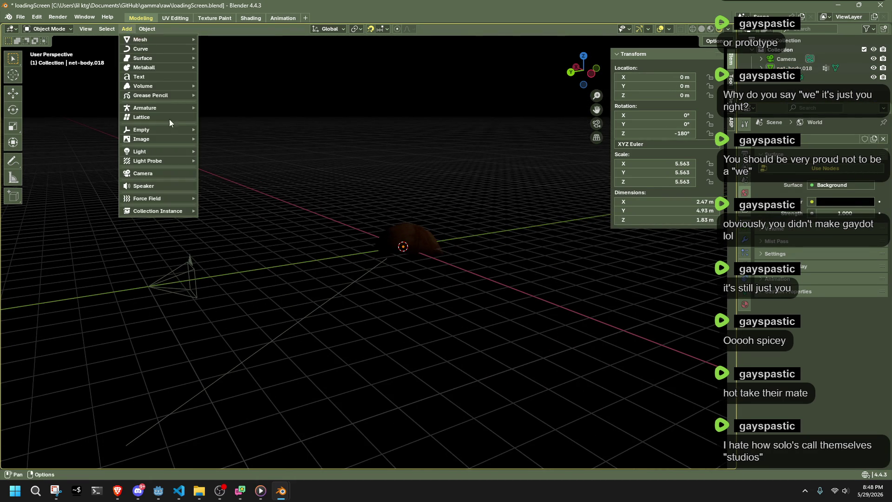
mouse_move(140, 151)
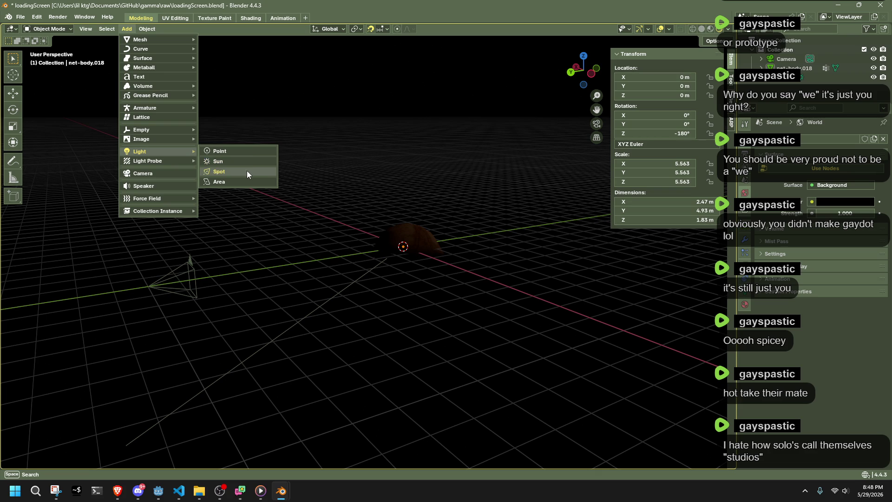
Add a spot light and move it beside the hat at roughly -5, 7 in top view
click(247, 171)
mouse_move(390, 293)
middle_down()
mouse_move(444, 290)
mouse_move(424, 190)
middle_up()
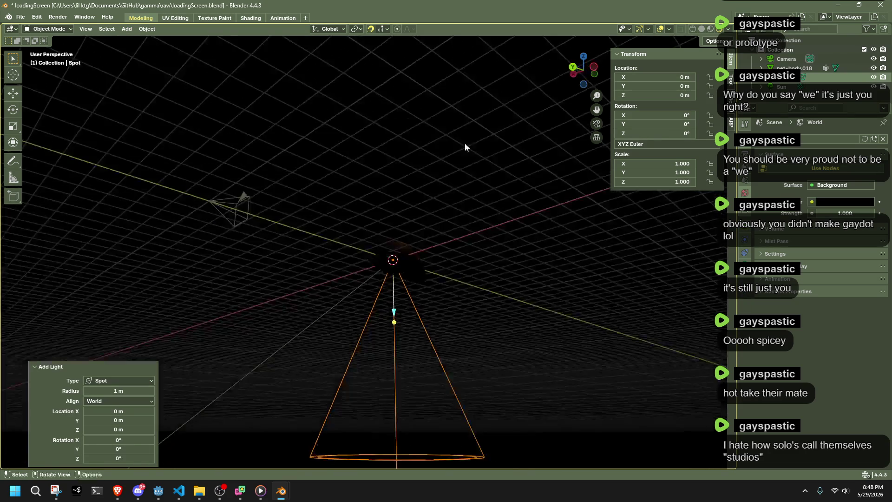
click(587, 57)
key(g)
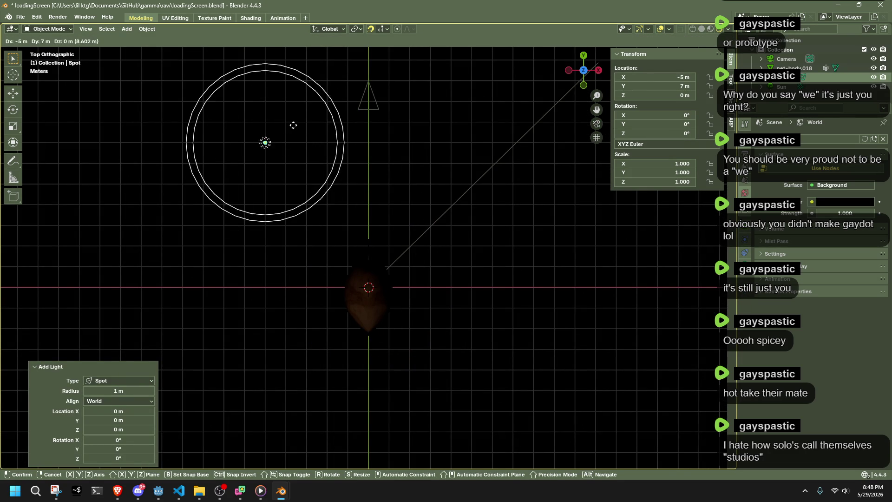
click(284, 140)
middle_drag(298, 253, 343, 175)
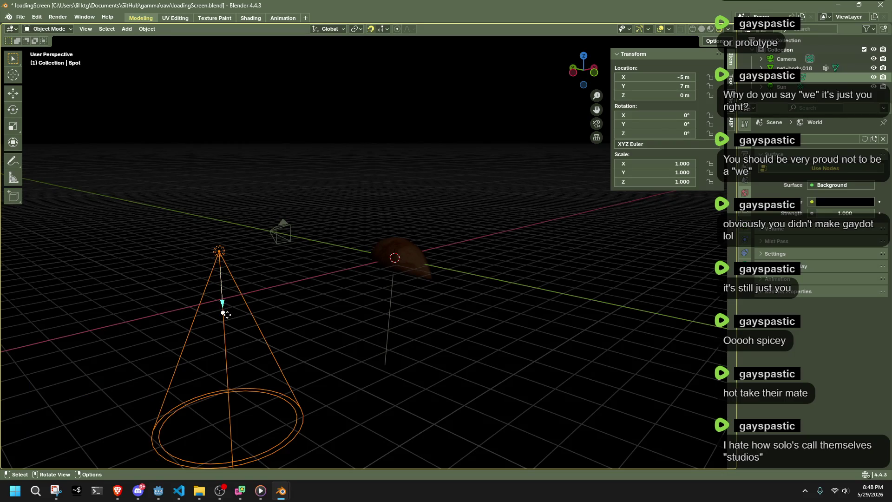
Rotate the spot light to X -90° and Z 45° so its cone points at the hat
key(r)
key(Escape)
key(KP_7)
key(r)
key(x)
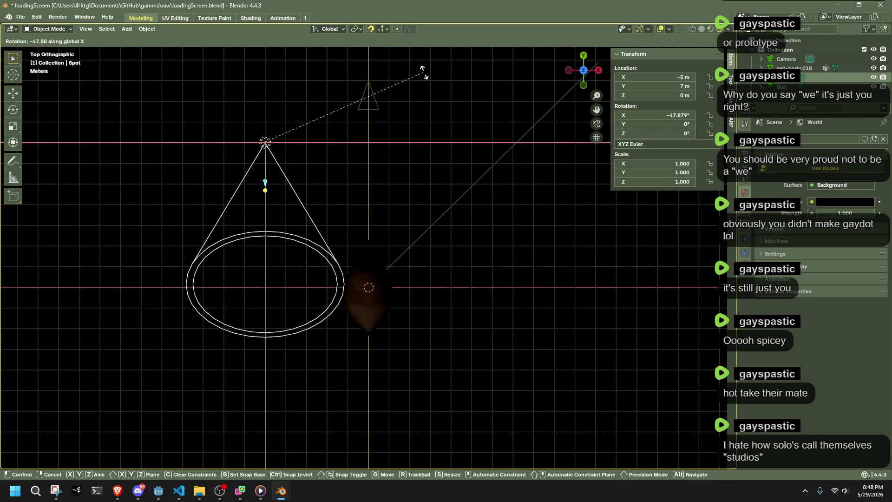
click(471, 429)
double_click(672, 115)
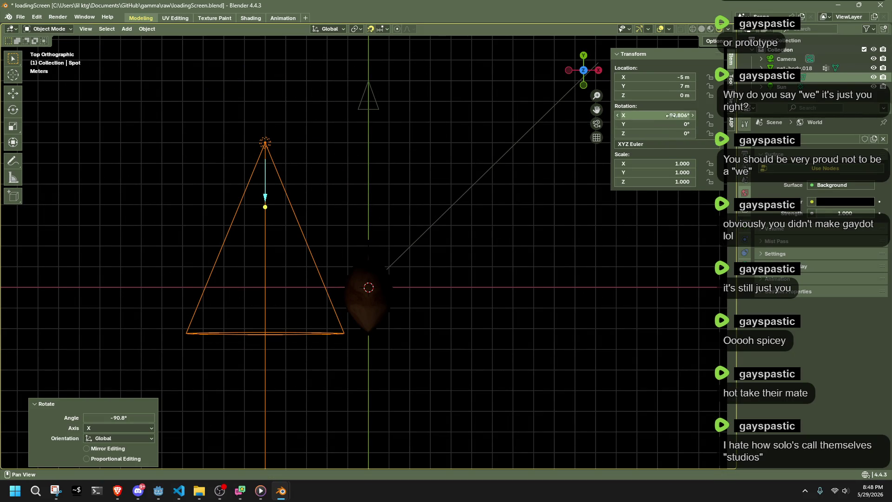
text(-90)
key(Return)
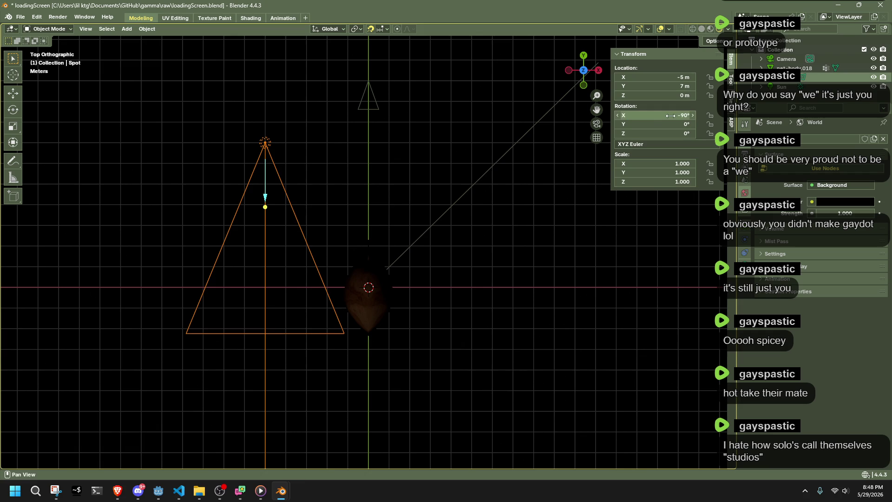
key(r)
click(496, 126)
double_click(671, 133)
text(45)
key(Return)
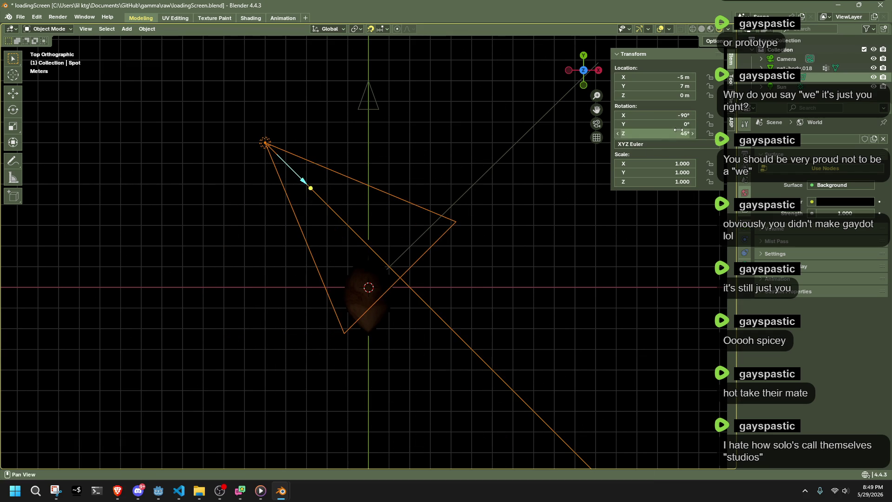
Nudge the spot light's position around the hat and show its beam shape settings
drag(204, 83, 269, 151)
key(g)
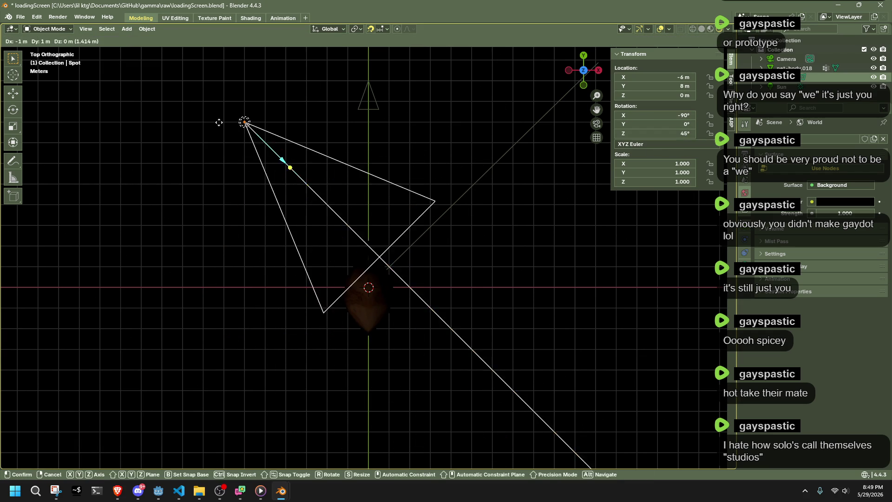
click(203, 114)
mouse_move(498, 364)
middle_down()
mouse_move(388, 317)
mouse_move(535, 255)
mouse_move(582, 267)
middle_up()
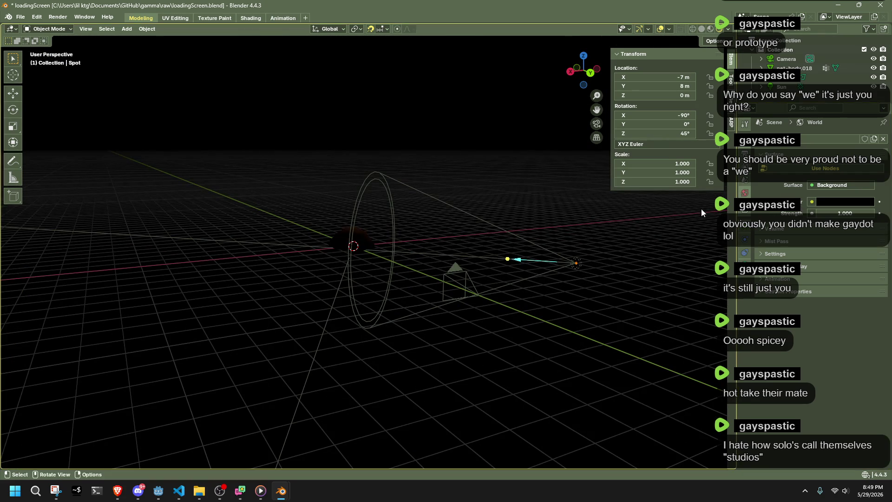
click(745, 241)
scroll(549, 256, up, 2)
scroll(549, 256, up, 2)
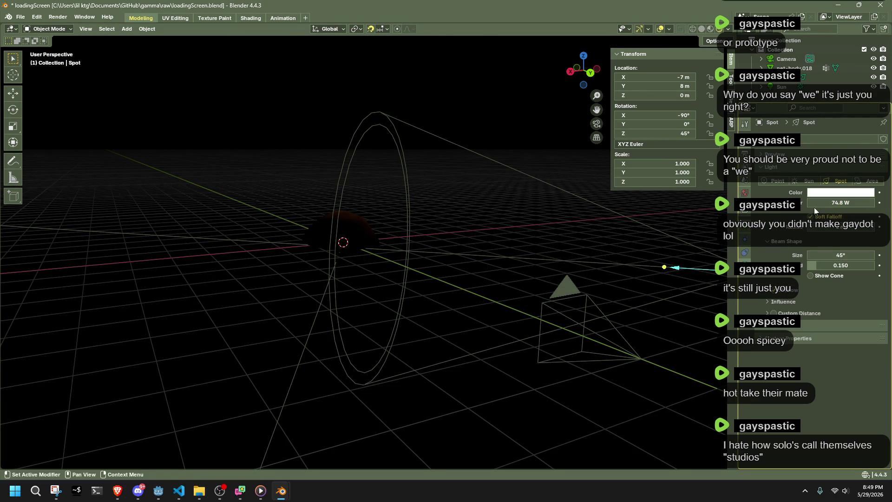
text(10)
click(765, 241)
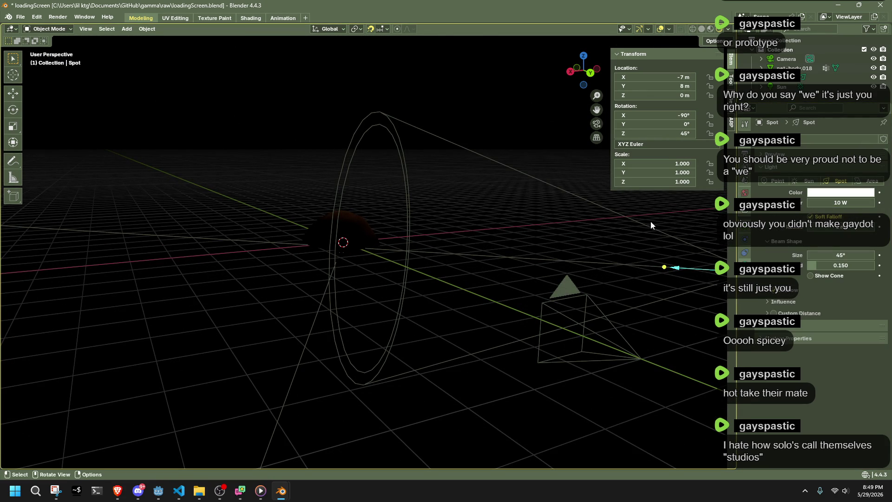
click(583, 55)
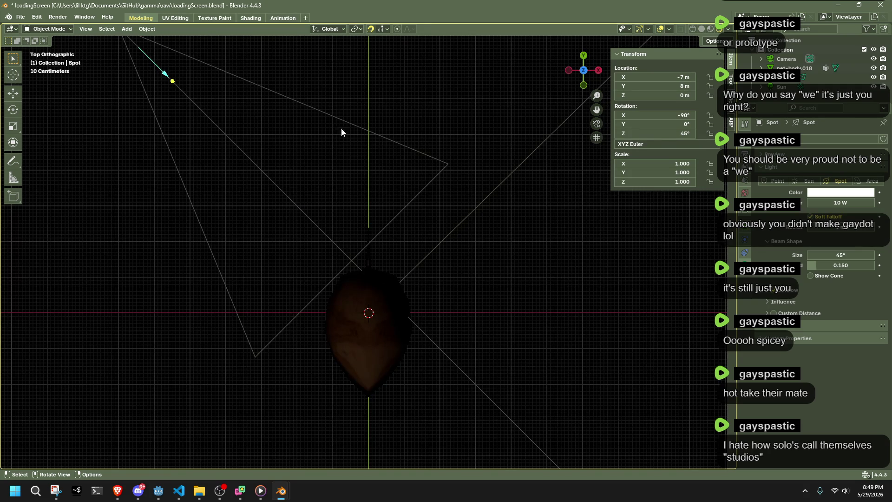
scroll(322, 148, down, 3)
click(223, 122)
key(g)
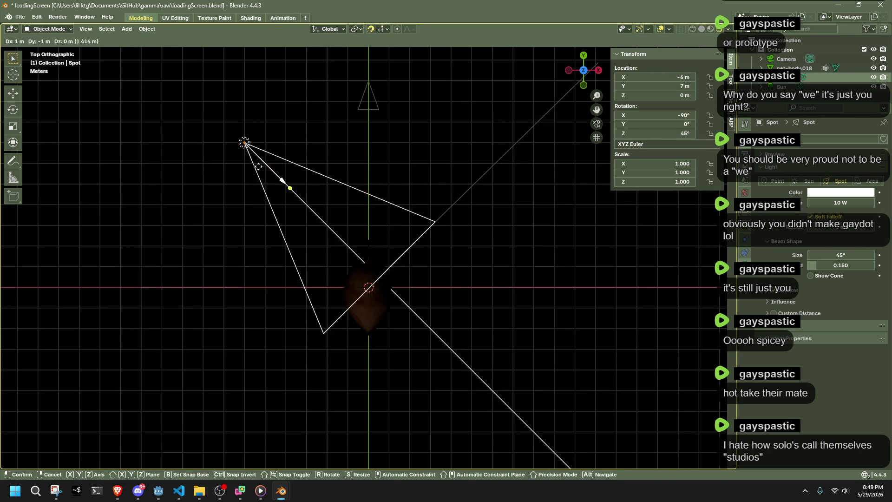
click(347, 265)
mouse_move(392, 273)
middle_down()
mouse_move(522, 222)
mouse_move(485, 189)
middle_up()
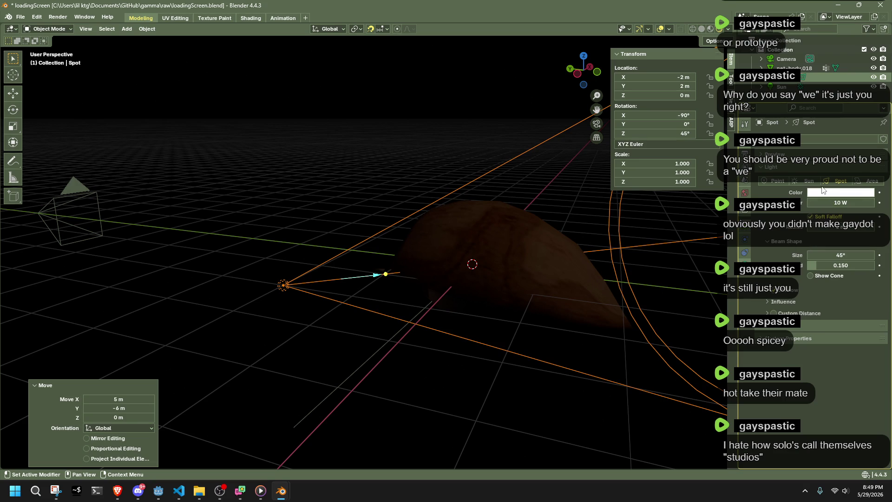
Raise the spot light's power to 1000 W and set it farther back at -4.4, 4.8, then check through the camera
drag(824, 202, 853, 203)
double_click(831, 202)
text(100)
key(Return)
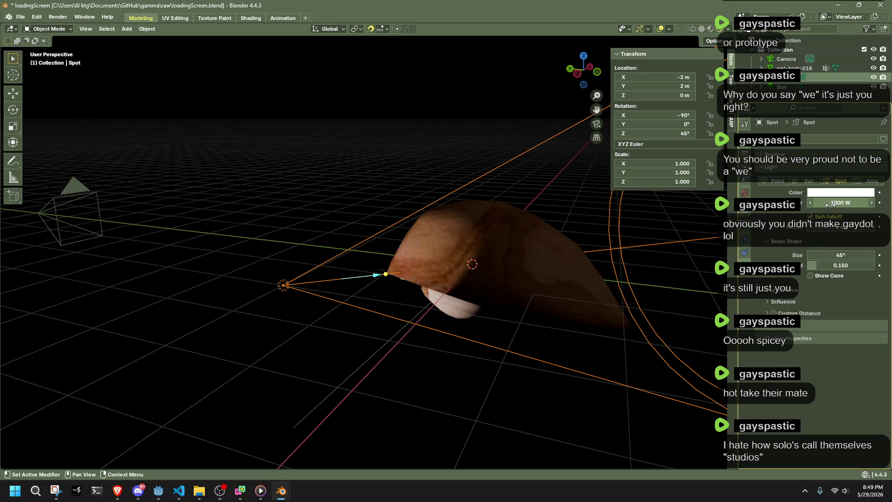
key(KP_7)
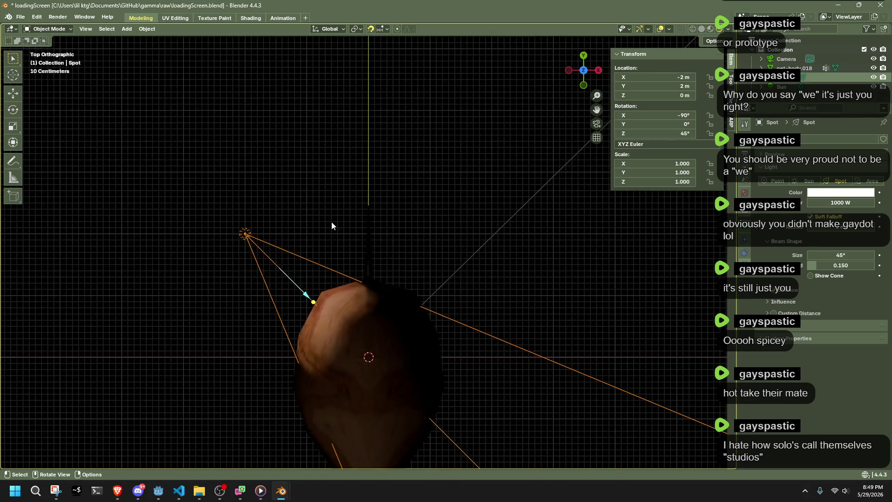
key(g)
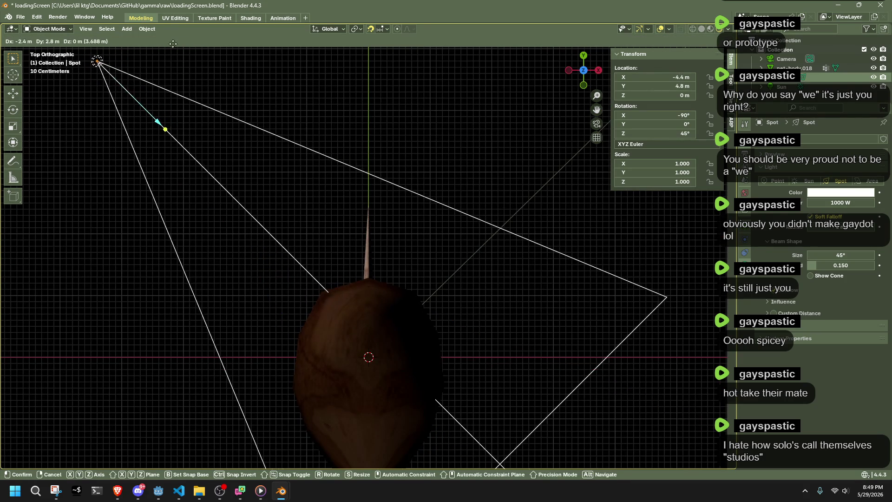
click(172, 45)
mouse_move(488, 105)
middle_down()
mouse_move(573, 95)
mouse_move(564, 94)
middle_up()
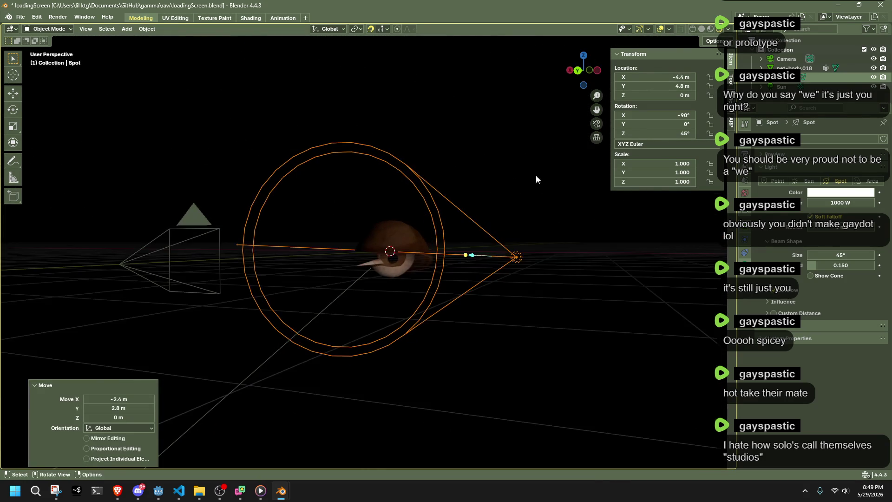
click(491, 376)
key(KP_0)
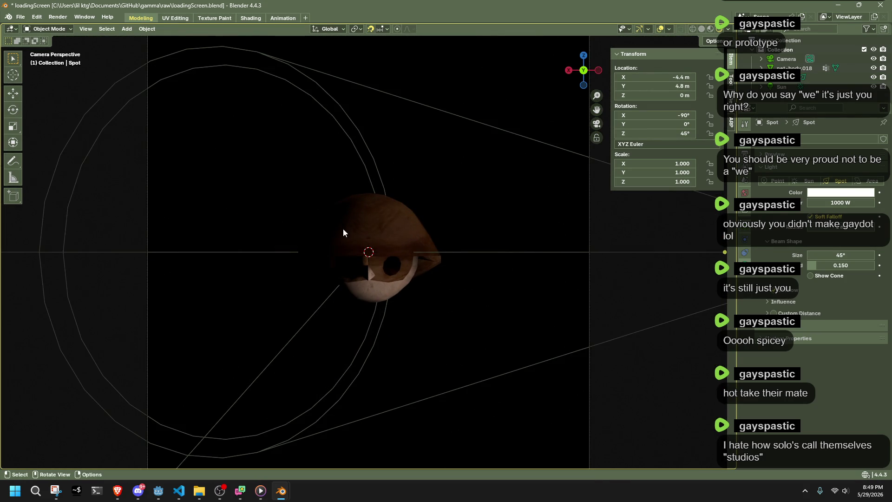
Turn the net-body.018 hat around Z and tilt it around X, then undo the tilt
click(350, 244)
key(r)
key(z)
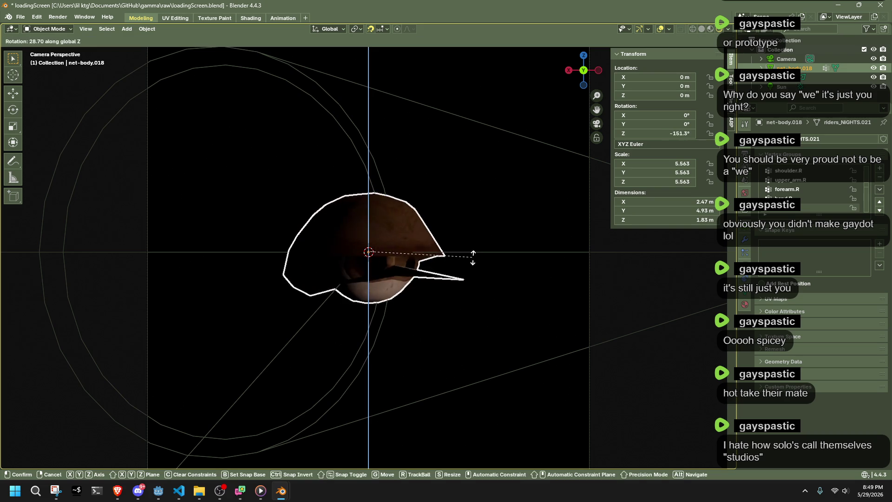
click(418, 177)
key(r)
click(460, 168)
key(r)
key(x)
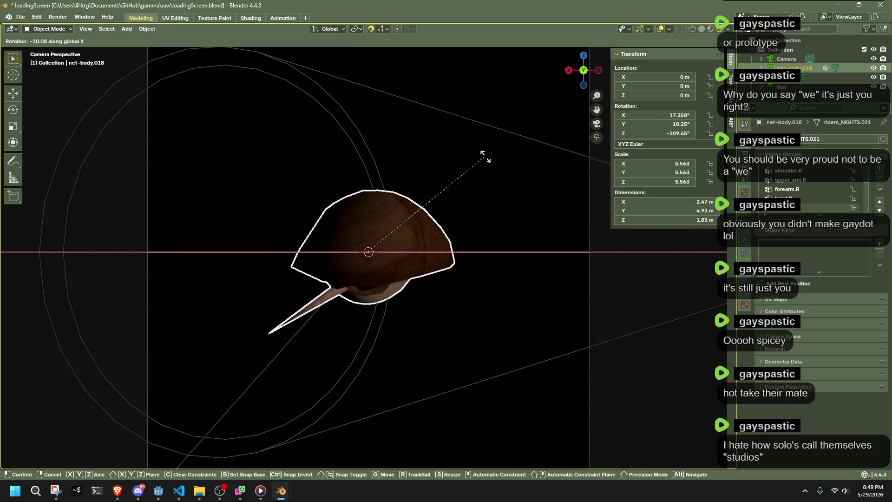
click(497, 198)
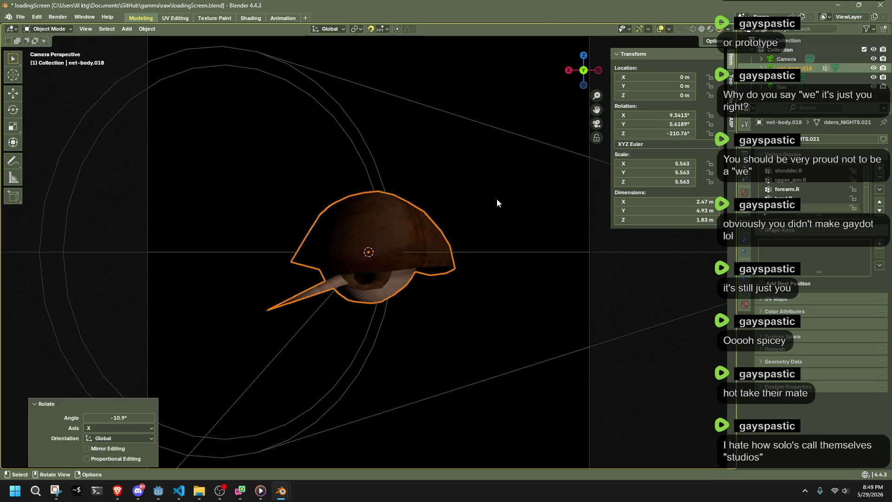
key(ctrl+z)
scroll(498, 199, down, 3)
scroll(418, 258, up, 2)
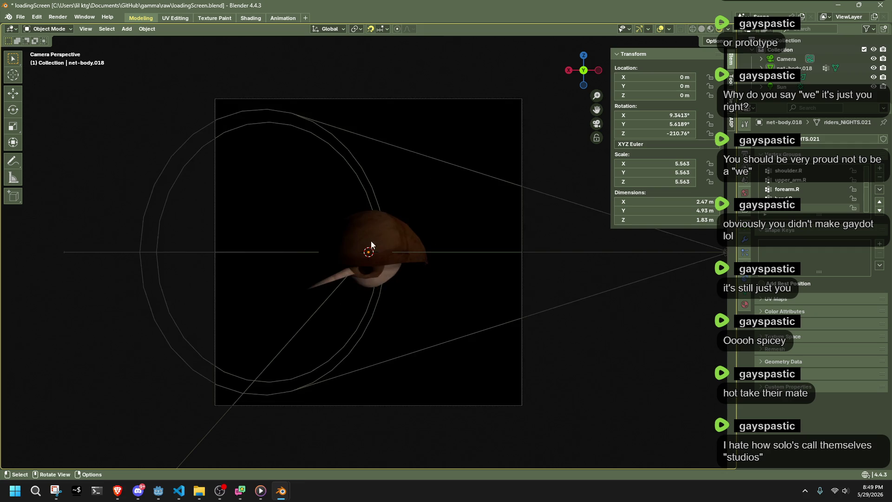
Re-rotate the hat around Z and X until it sits at about 9°, 5.6°, −210.8° facing the camera
click(390, 237)
key(r)
key(z)
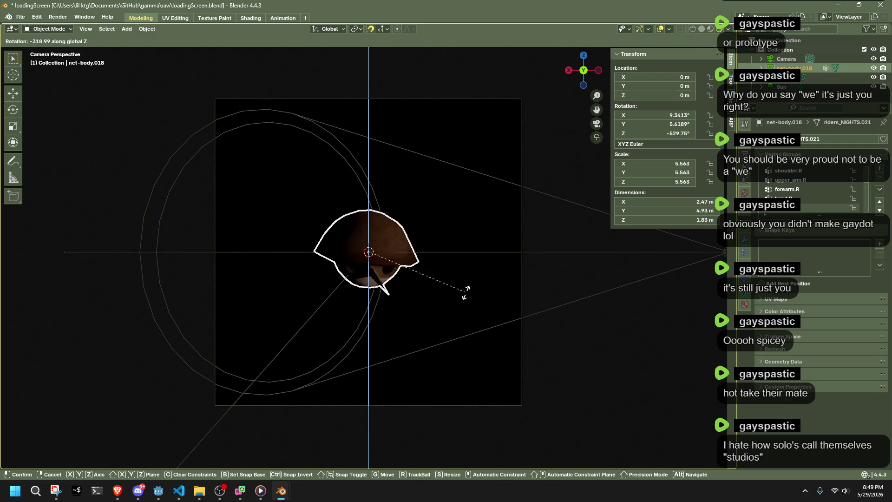
click(456, 240)
key(r)
click(461, 234)
key(r)
key(x)
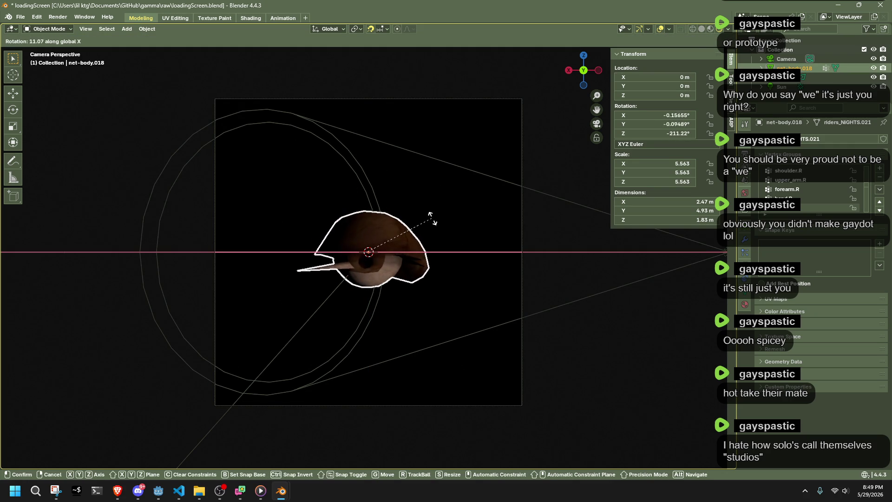
click(430, 213)
key(r)
key(z)
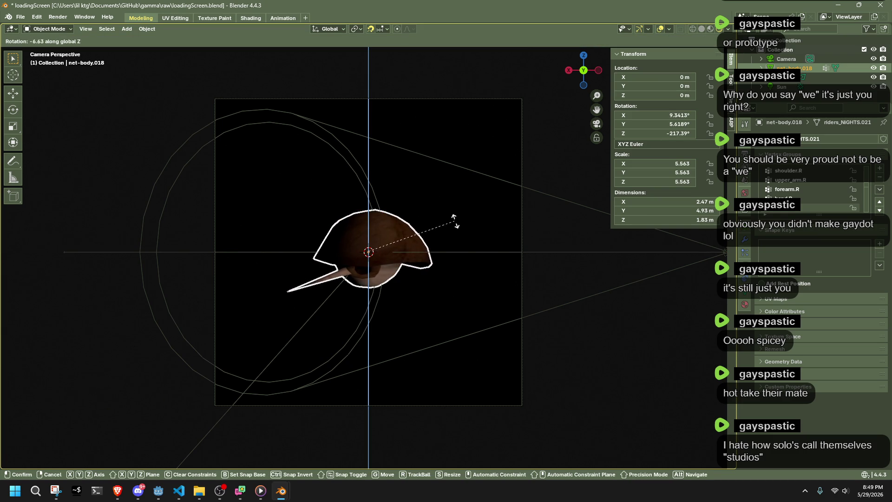
click(480, 257)
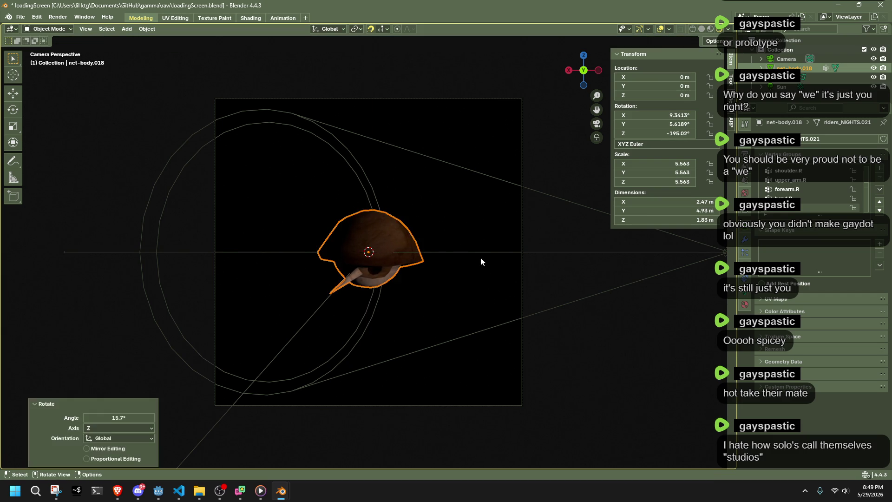
click(442, 297)
scroll(443, 298, down, 3)
scroll(546, 292, down, 1)
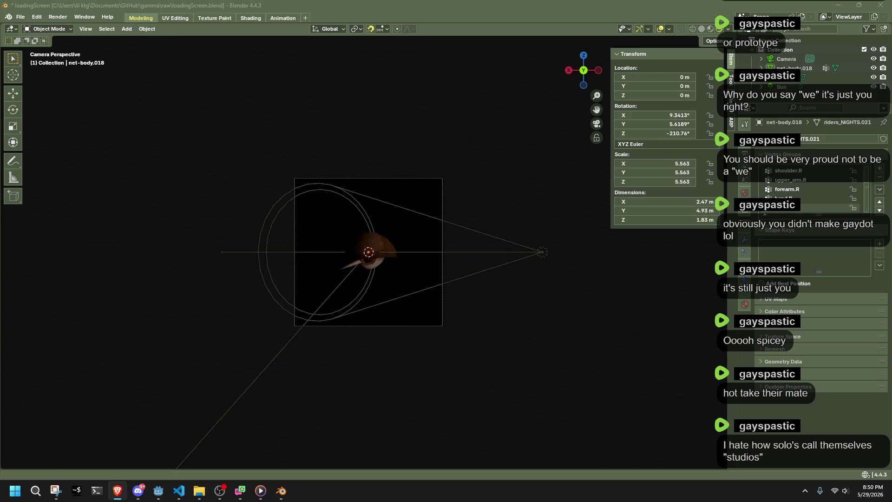
Select the Sun light and re-aim it more steeply at the hat, about 76°, −13°, −41°
shift+middle_drag(432, 252, 418, 255)
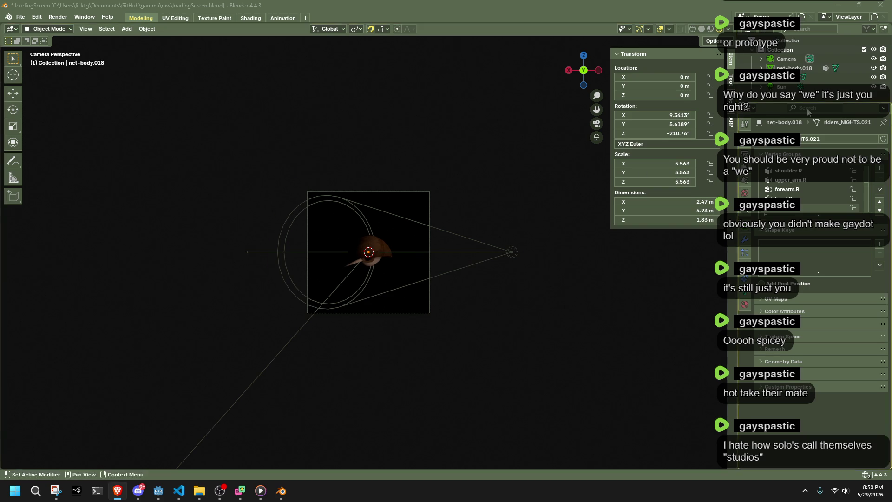
click(337, 288)
middle_drag(460, 302, 217, 291)
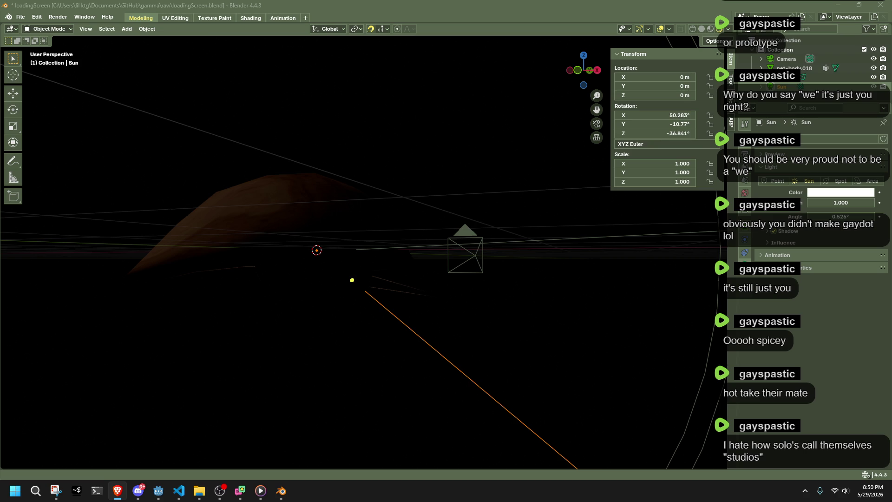
middle_drag(546, 290, 623, 221)
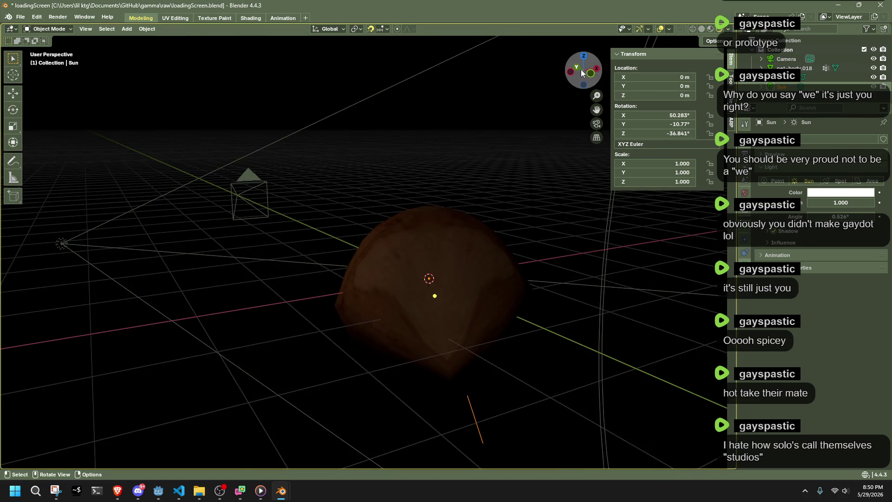
click(584, 71)
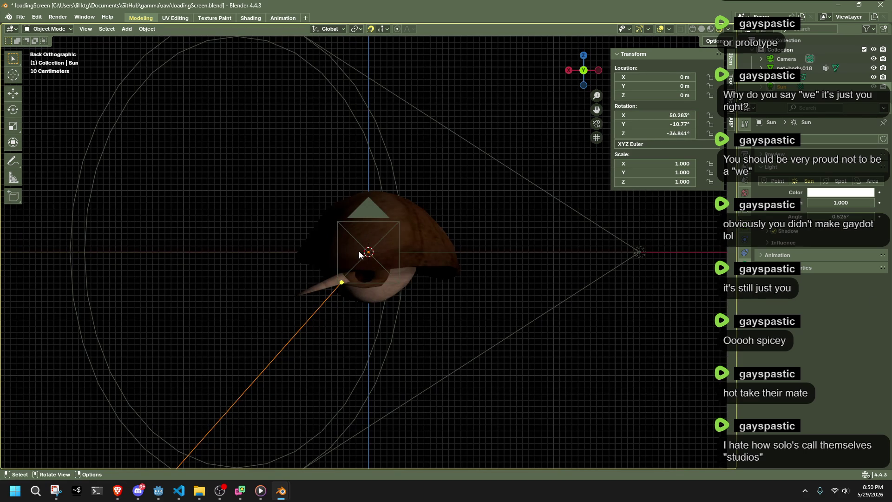
middle_drag(341, 286, 446, 328)
drag(357, 311, 463, 291)
mouse_move(377, 293)
middle_down()
mouse_move(299, 305)
mouse_move(486, 347)
middle_up()
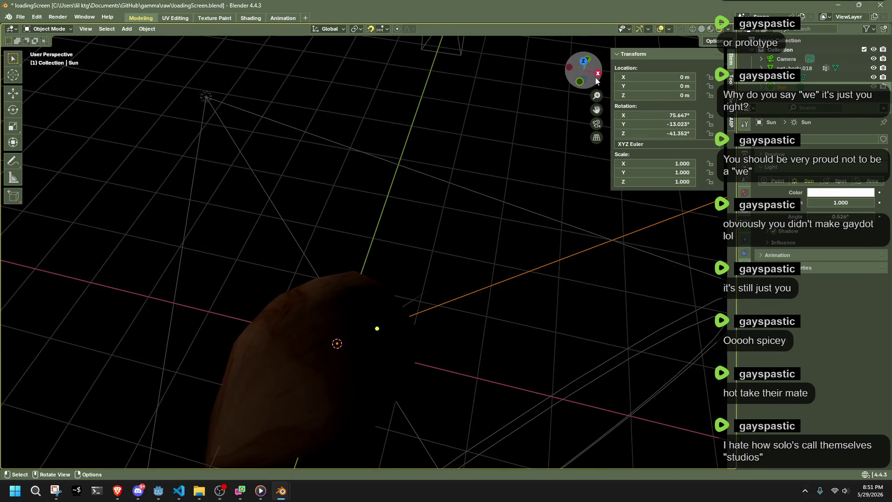
From top view, select the spot light and start duplicating it
click(585, 62)
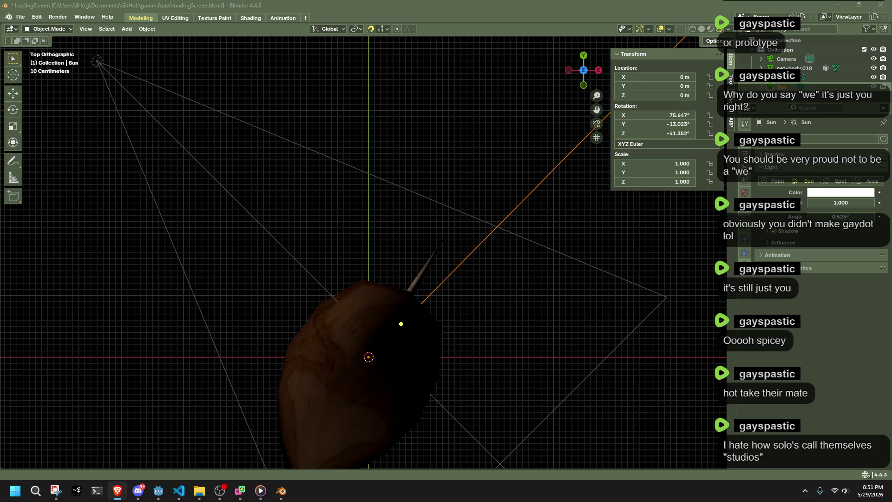
scroll(606, 286, down, 5)
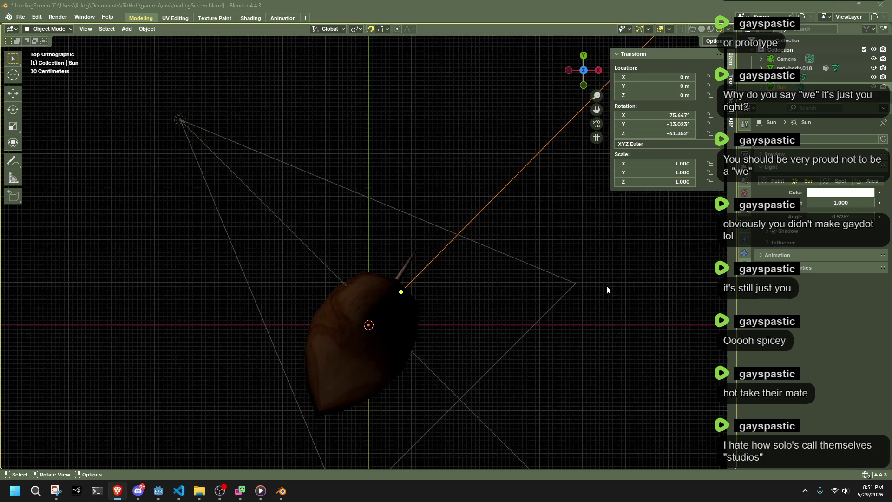
scroll(607, 285, down, 3)
shift+middle_drag(548, 256, 572, 356)
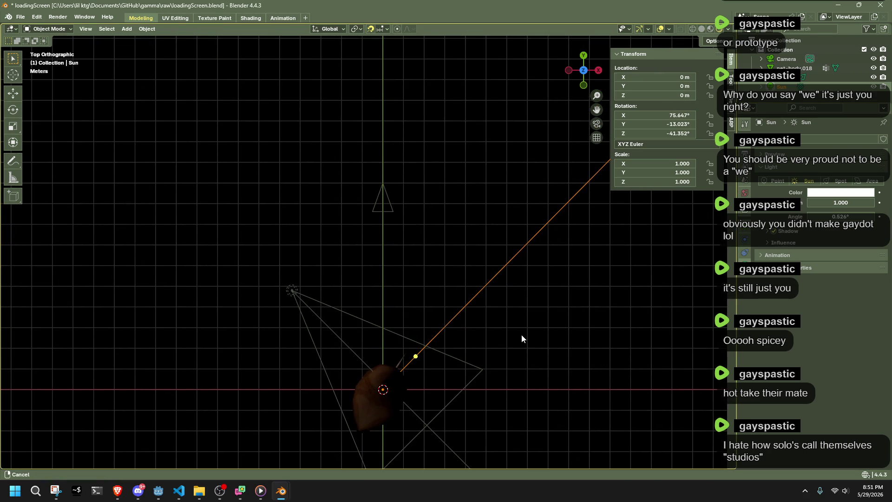
mouse_move(362, 360)
shift+middle_down()
mouse_move(386, 346)
mouse_move(391, 329)
shift+middle_up()
click(305, 268)
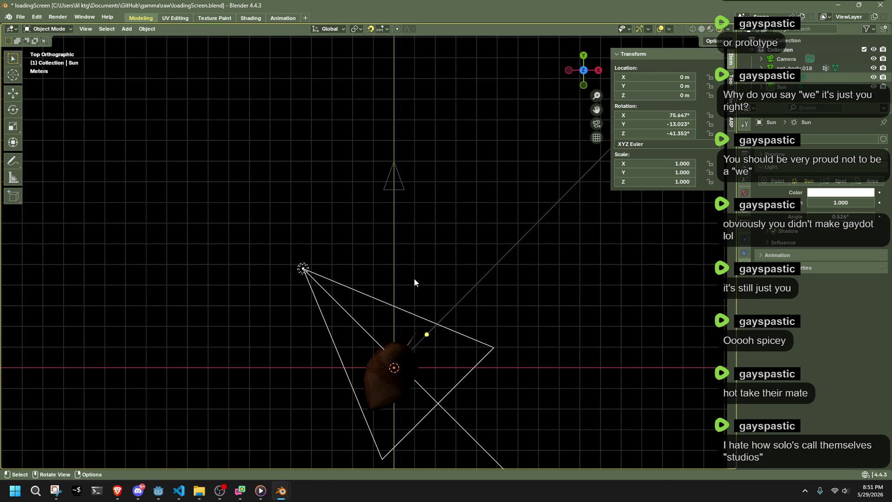
key(g)
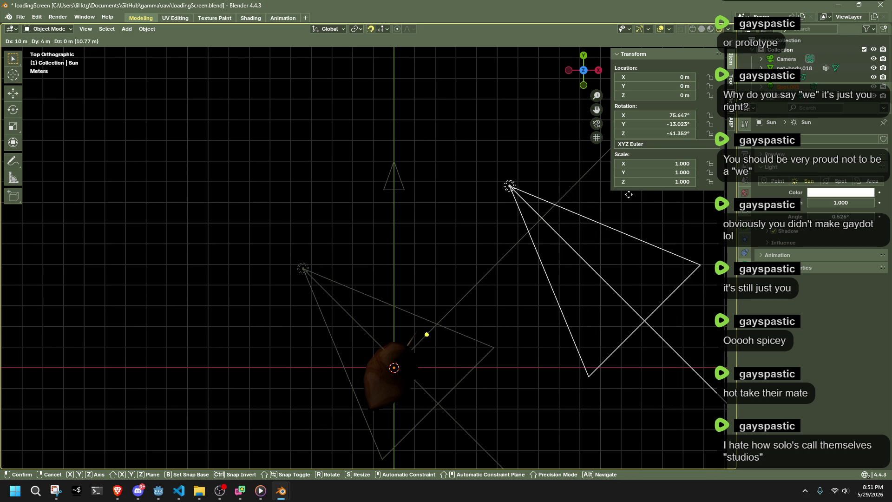
Drop the copied spot light to one side of the hat, turn it toward the hat and check the camera view
click(529, 184)
key(g)
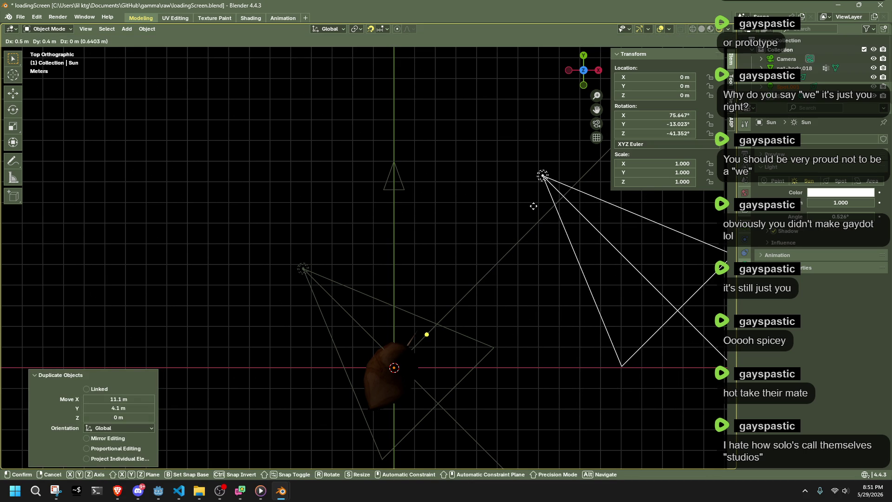
click(480, 264)
scroll(638, 313, down, 3)
key(r)
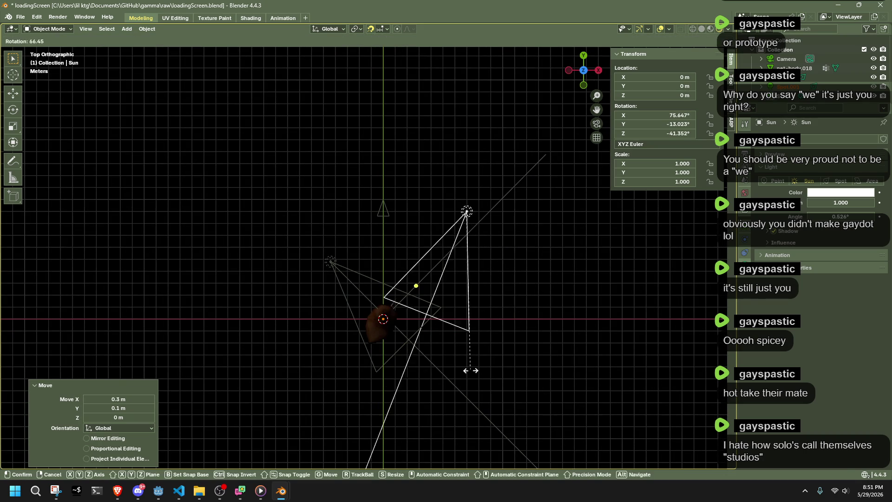
click(481, 356)
middle_drag(391, 327, 350, 331)
middle_drag(185, 243, 595, 191)
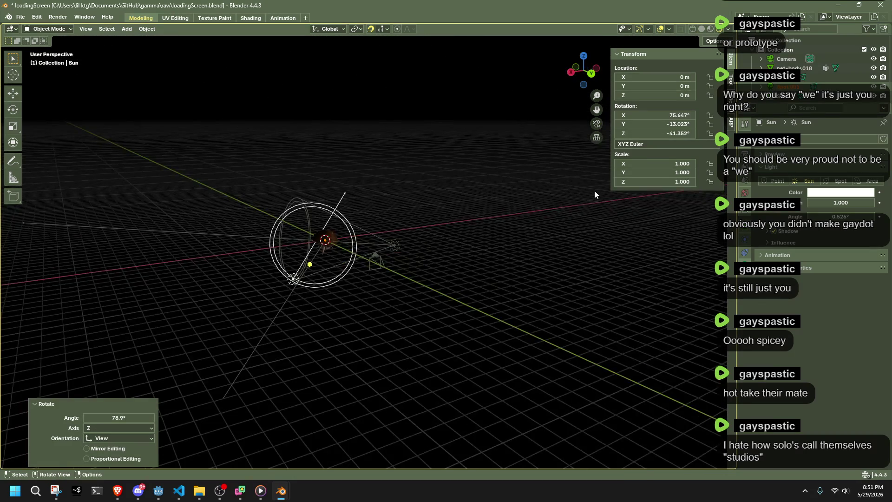
key(KP_0)
scroll(469, 307, up, 5)
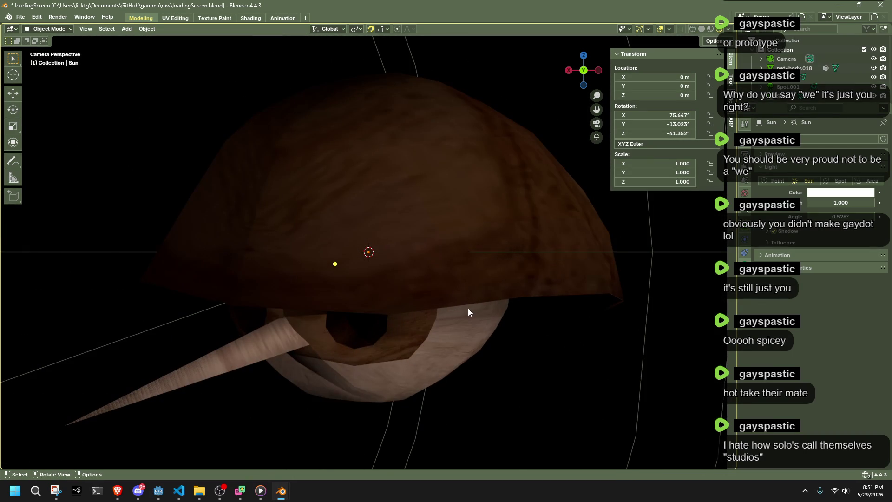
scroll(468, 308, down, 5)
scroll(468, 308, down, 3)
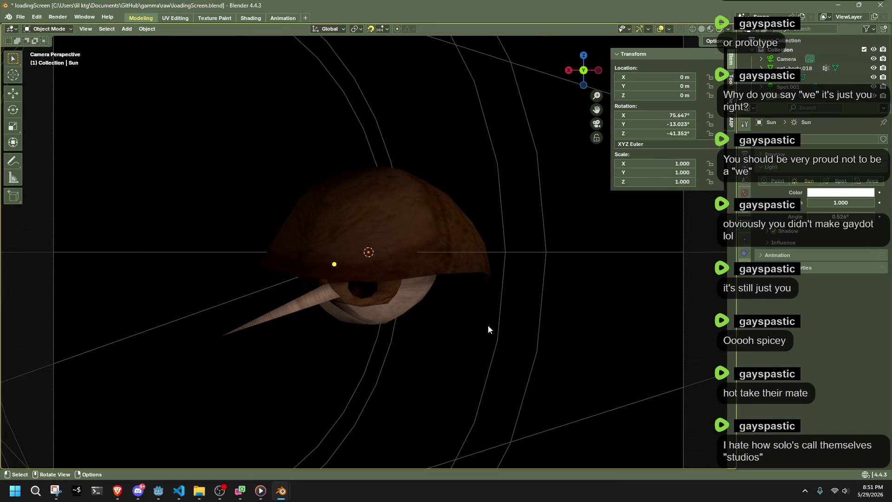
scroll(512, 320, down, 2)
scroll(393, 335, down, 3)
scroll(398, 332, down, 1)
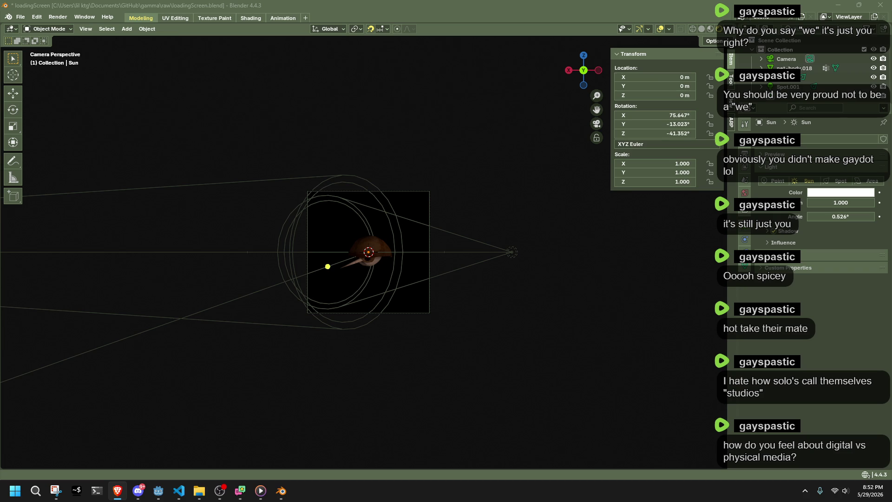
mouse_move(460, 310)
middle_down()
mouse_move(516, 339)
mouse_move(488, 291)
mouse_move(379, 283)
mouse_move(468, 285)
mouse_move(495, 272)
middle_up()
Select Spot.001 from a top-down view and try moving and turning it
click(488, 240)
mouse_move(486, 243)
middle_down()
mouse_move(443, 190)
mouse_move(445, 360)
mouse_move(495, 227)
mouse_move(479, 281)
mouse_move(486, 334)
mouse_move(224, 325)
mouse_move(379, 335)
mouse_move(482, 292)
mouse_move(520, 264)
mouse_move(516, 248)
middle_up()
scroll(517, 248, up, 2)
scroll(517, 248, down, 3)
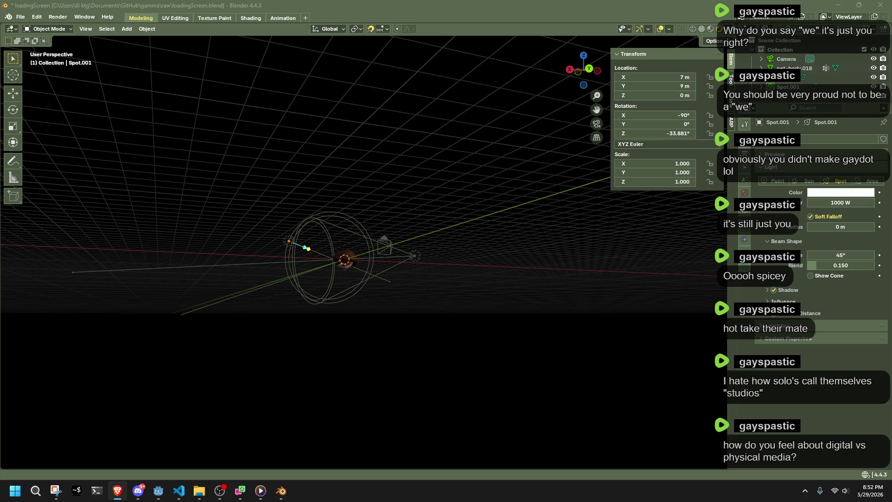
mouse_move(432, 293)
middle_down()
mouse_move(418, 363)
mouse_move(370, 230)
middle_up()
drag(359, 185, 395, 211)
mouse_move(395, 223)
middle_down()
mouse_move(418, 293)
mouse_move(432, 266)
middle_up()
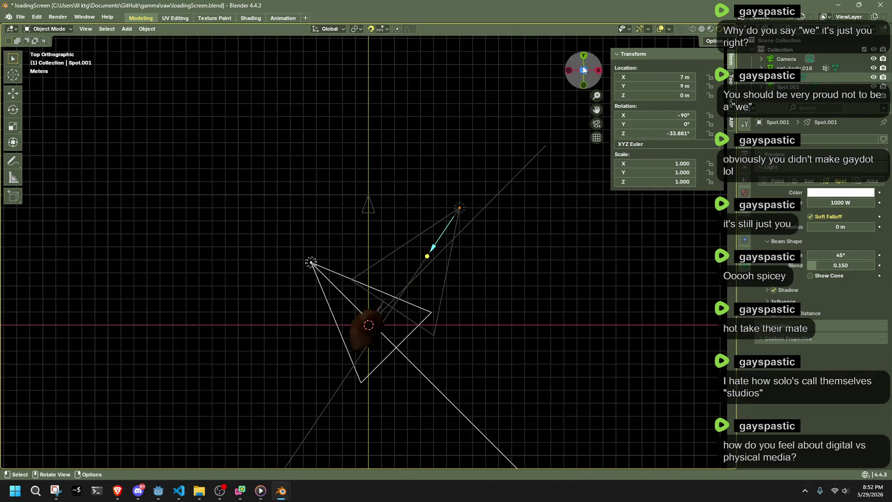
drag(420, 175, 492, 223)
key(g)
click(446, 202)
key(r)
click(488, 160)
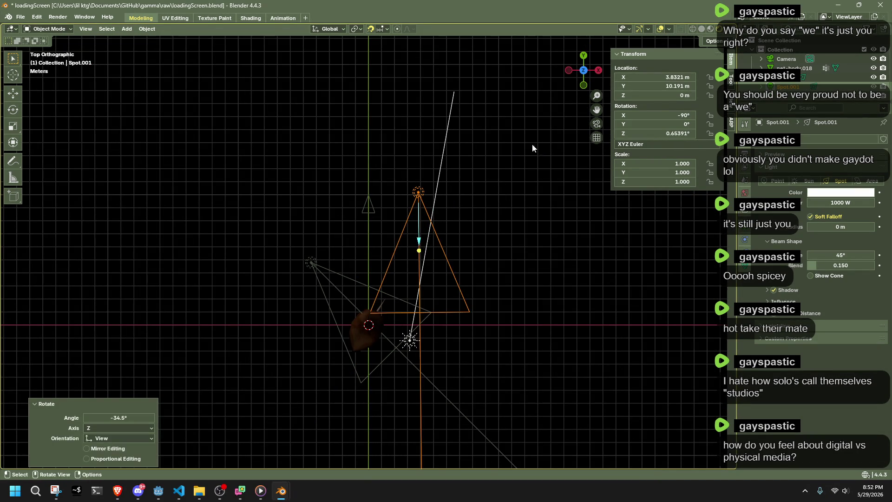
Reset Spot.001's Z turn to 0° and place it at X 1 m, Y 10 m
key(g)
click(551, 258)
key(r)
click(470, 212)
key(r)
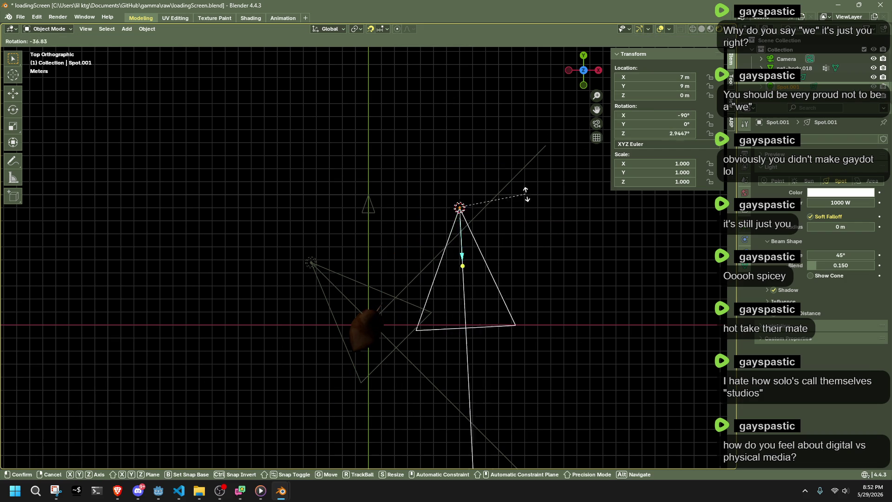
click(526, 194)
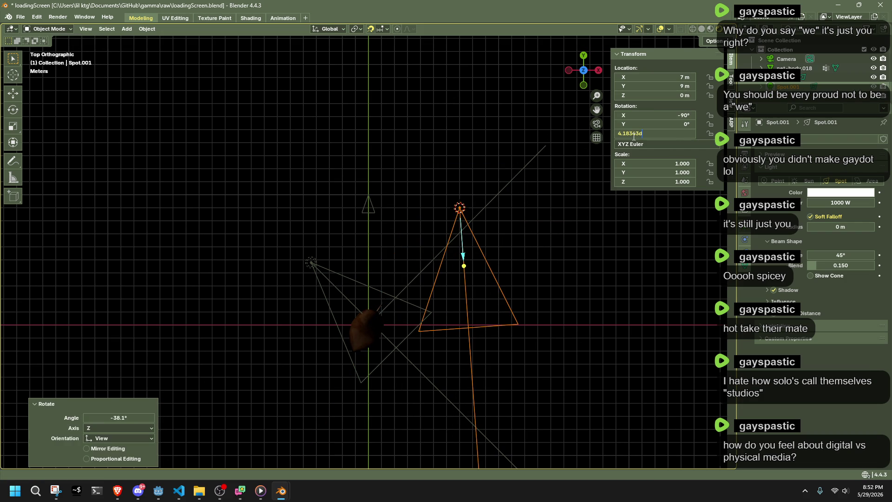
key(ctrl+z)
scroll(536, 182, up, 2)
key(g)
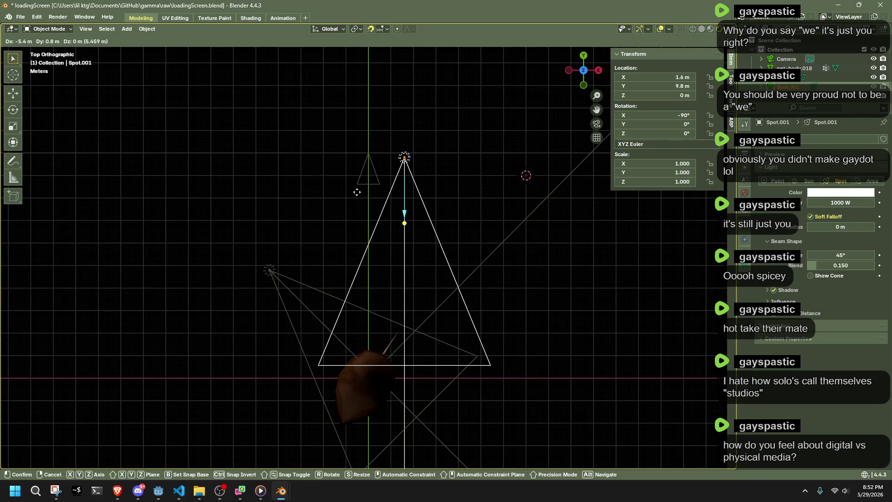
click(334, 187)
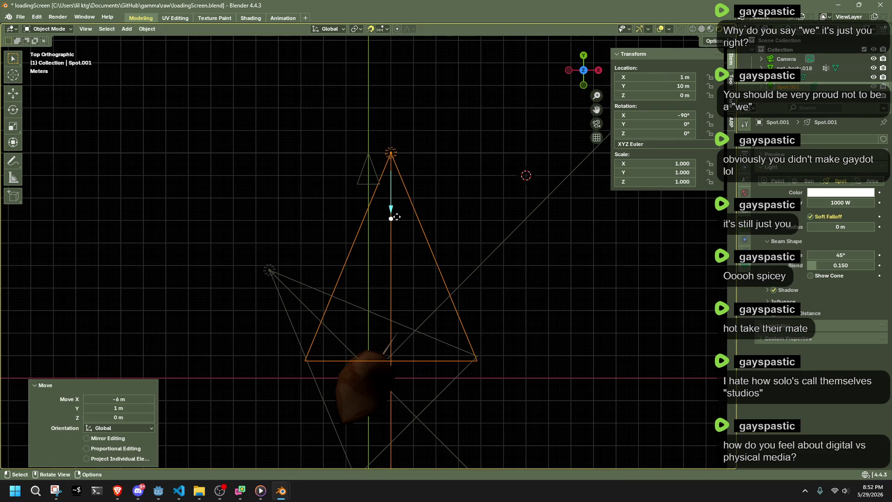
Save loadingScreen.blend, look through the camera and select the hat for mesh editing
click(391, 216)
mouse_move(444, 248)
middle_down()
mouse_move(381, 159)
mouse_move(428, 170)
middle_up()
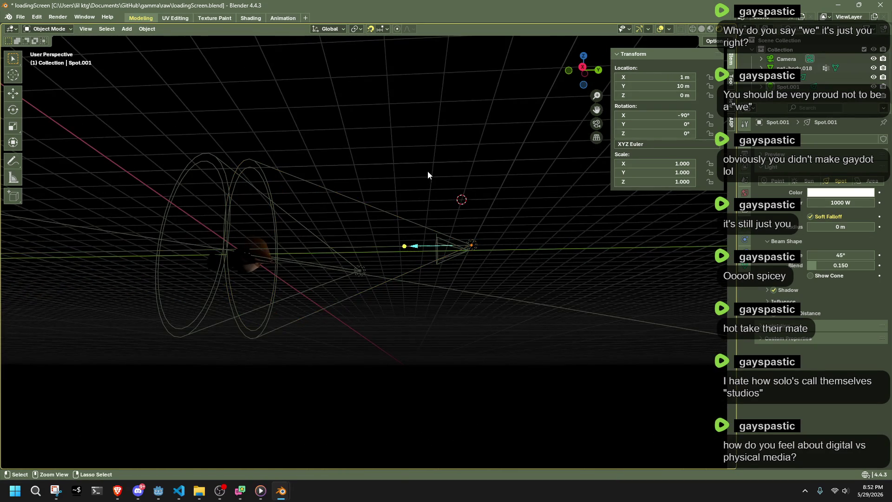
key(ctrl+s)
key(KP_0)
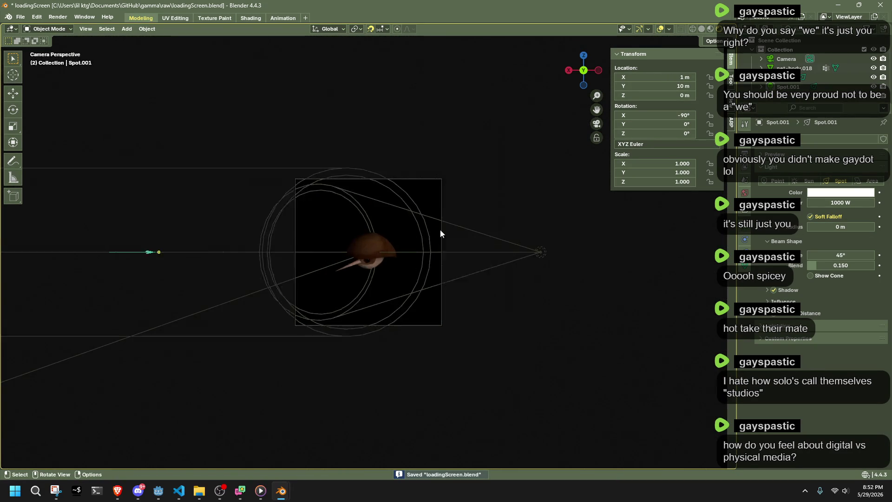
scroll(439, 233, up, 4)
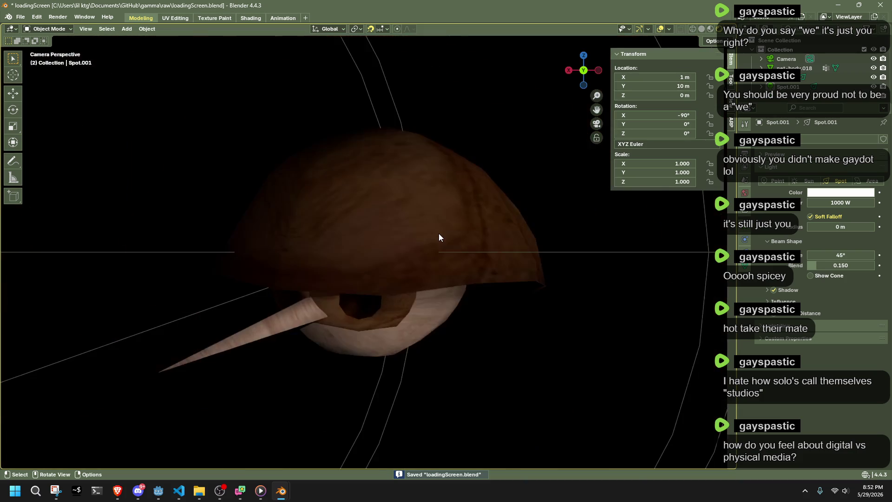
scroll(439, 234, down, 3)
click(392, 228)
scroll(445, 224, down, 4)
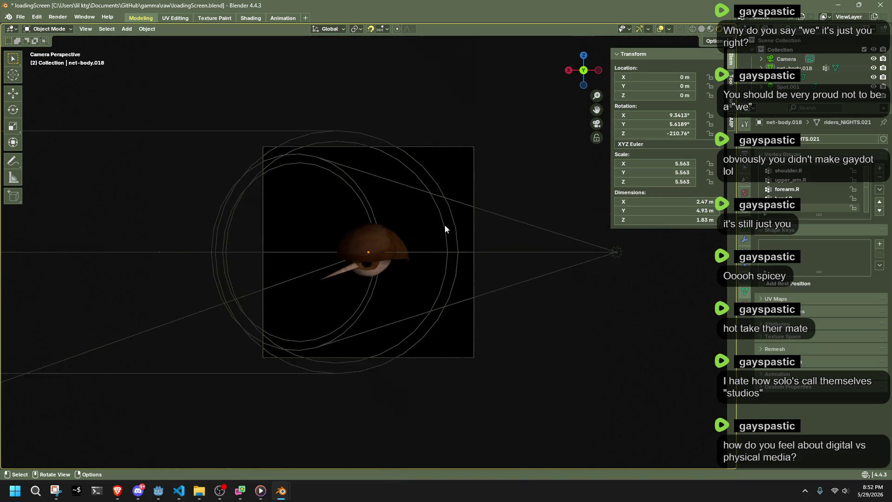
scroll(414, 290, up, 5)
scroll(414, 291, up, 3)
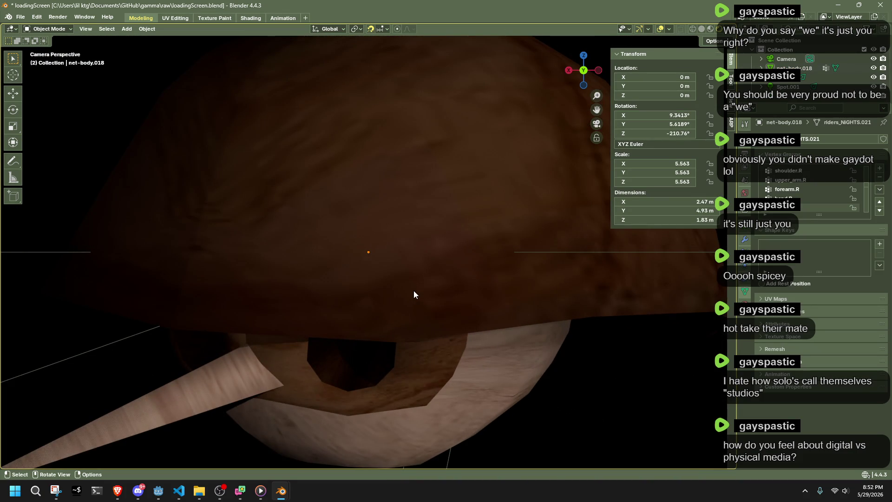
scroll(413, 291, down, 5)
click(390, 242)
key(Tab)
key(Tab)
scroll(463, 343, down, 4)
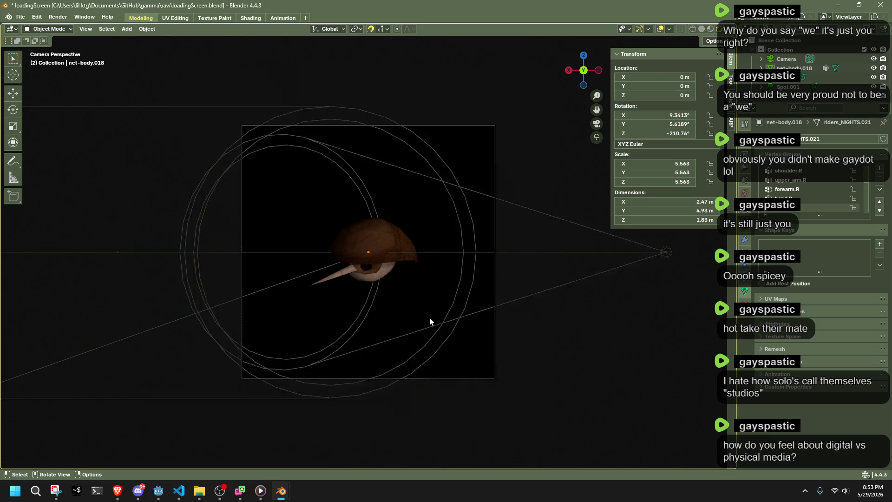
scroll(430, 317, down, 3)
mouse_move(373, 287)
middle_down()
mouse_move(460, 365)
mouse_move(288, 327)
mouse_move(325, 333)
mouse_move(413, 320)
mouse_move(377, 279)
middle_up()
scroll(457, 361, down, 4)
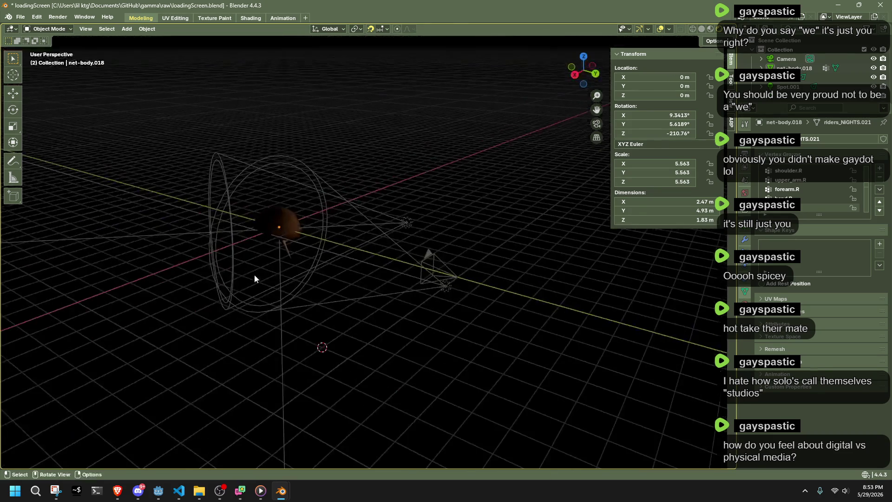
click(583, 70)
scroll(369, 253, up, 8)
click(370, 255)
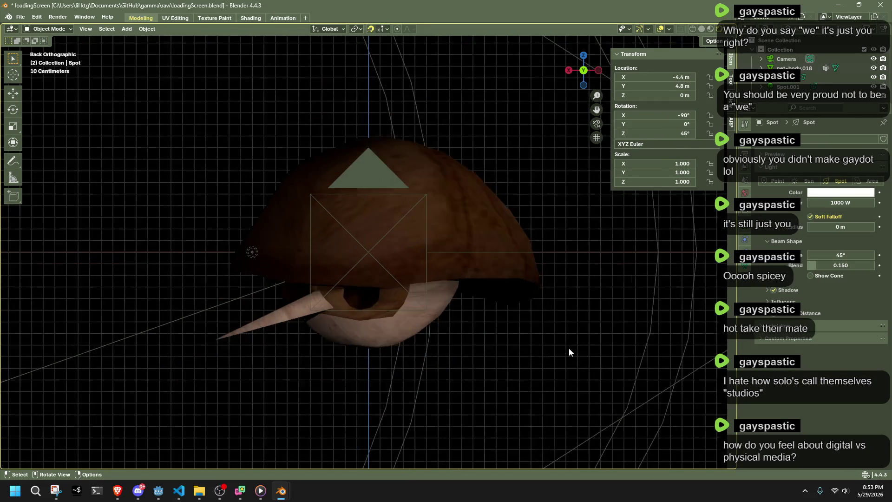
scroll(570, 353, down, 5)
mouse_move(474, 289)
middle_down()
mouse_move(510, 310)
mouse_move(574, 326)
middle_up()
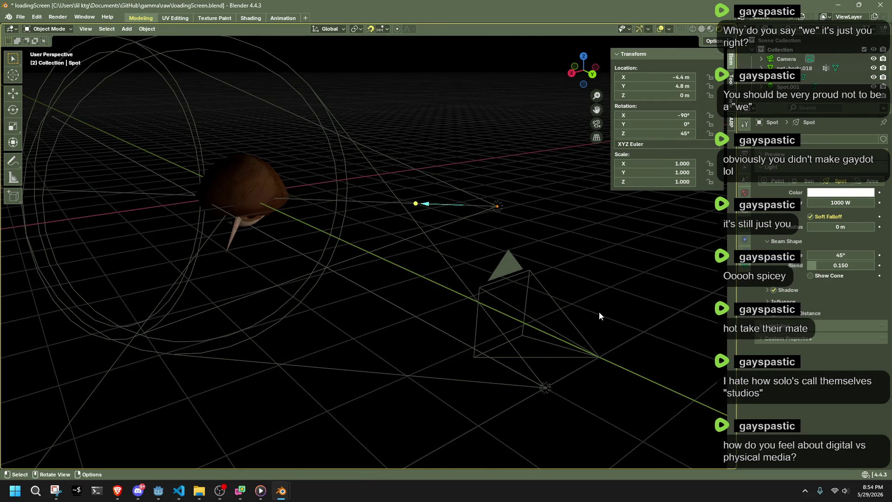
key(KP_0)
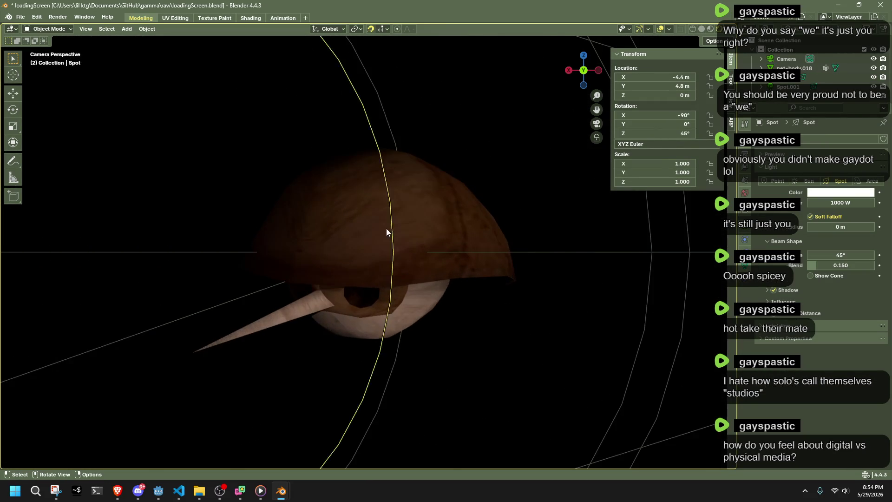
click(390, 231)
scroll(390, 231, down, 4)
Scale the hat model up to about 12.23, abandoning a Z rotation along the way
key(s)
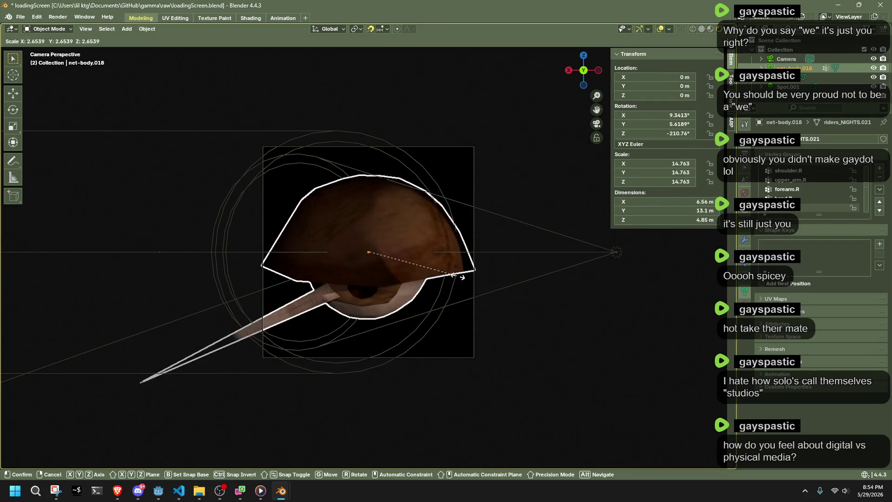
click(427, 269)
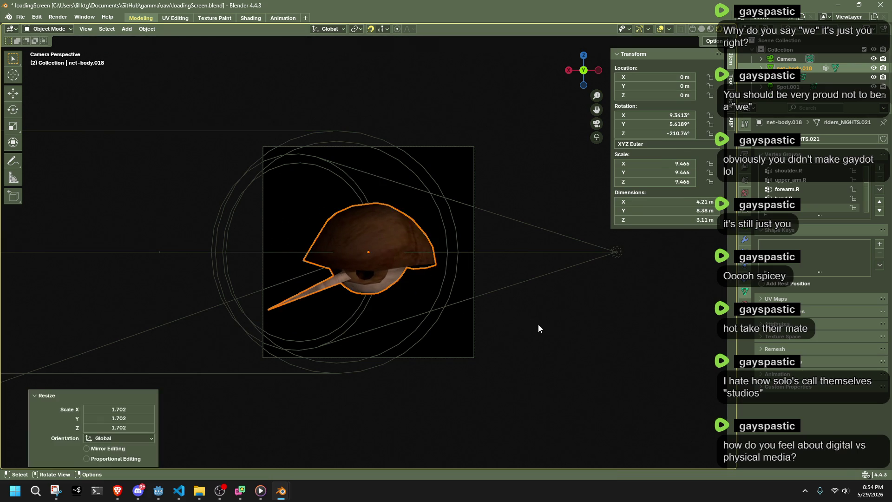
scroll(444, 253, up, 2)
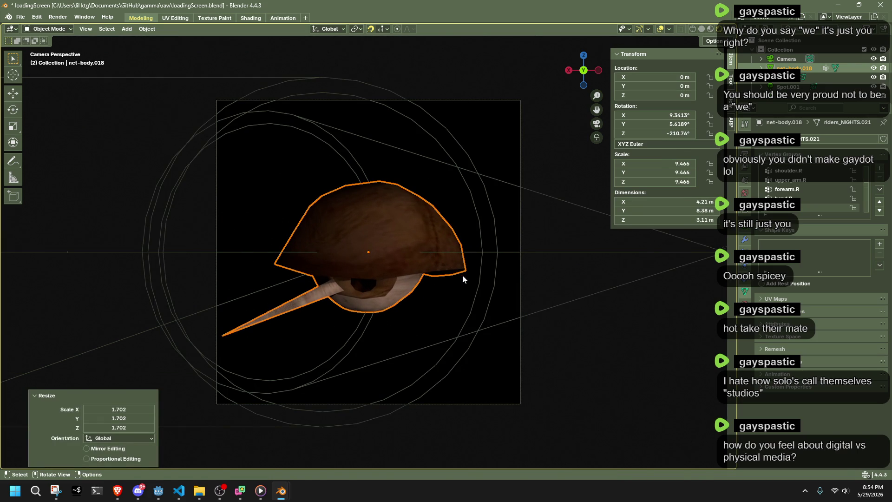
key(r)
key(z)
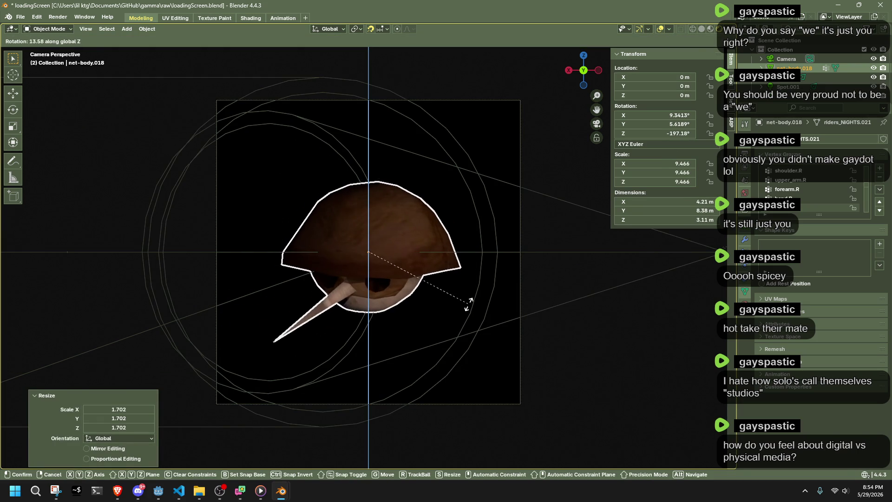
key(Escape)
key(s)
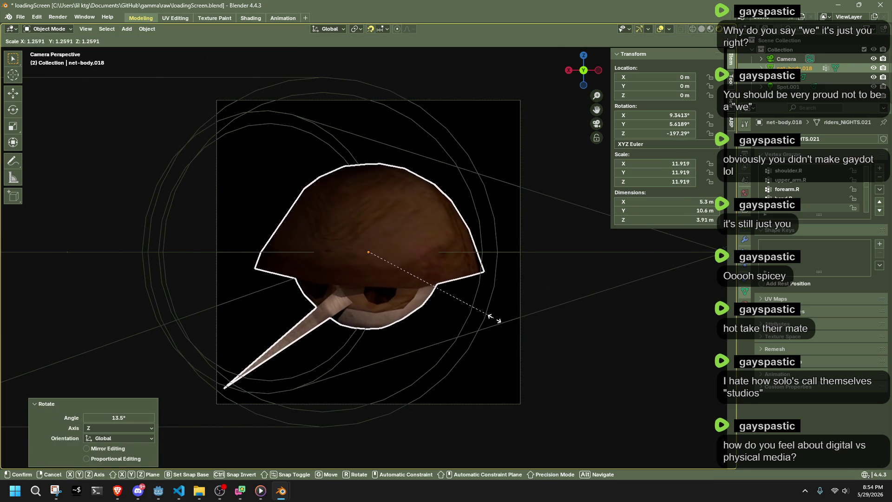
click(499, 323)
Tilt the hat with a free rotation and a Y-axis rotation, cancelling one further turn
key(r)
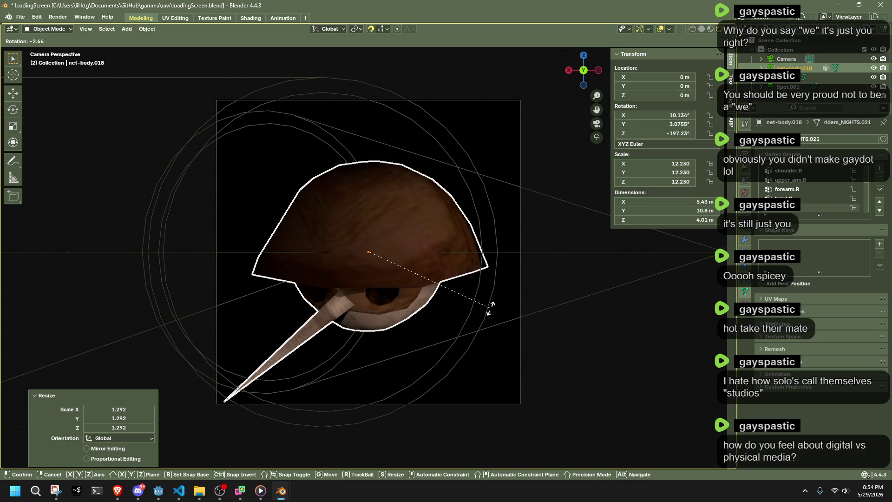
click(490, 307)
key(z)
key(Escape)
key(r)
key(x)
key(y)
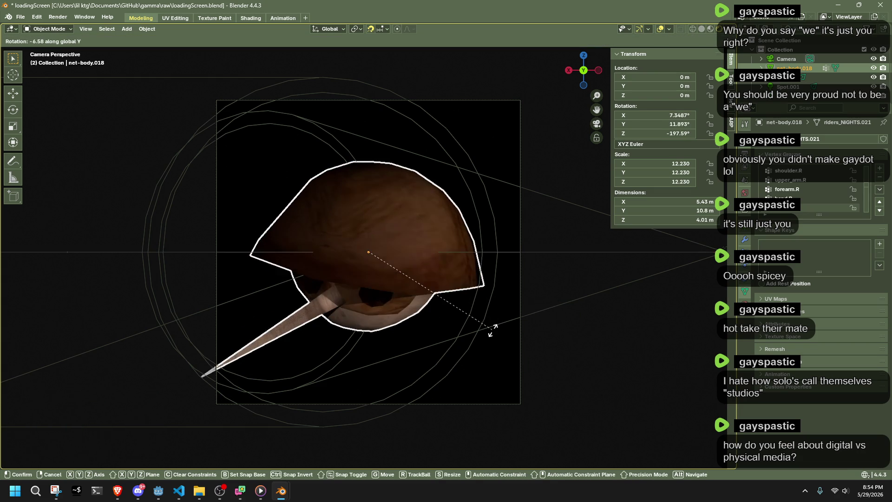
click(489, 317)
key(r)
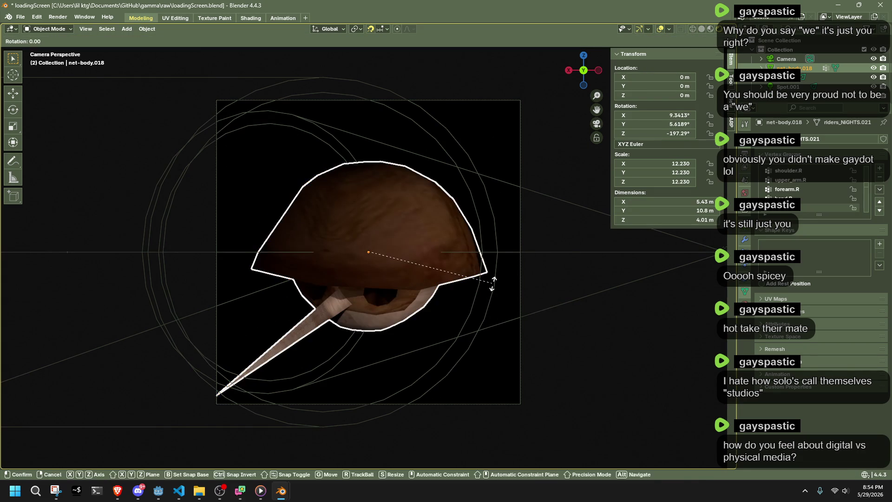
right_click(494, 282)
Switch transform orientation to Local and rotate the hat about its own Y and Z axes
click(328, 29)
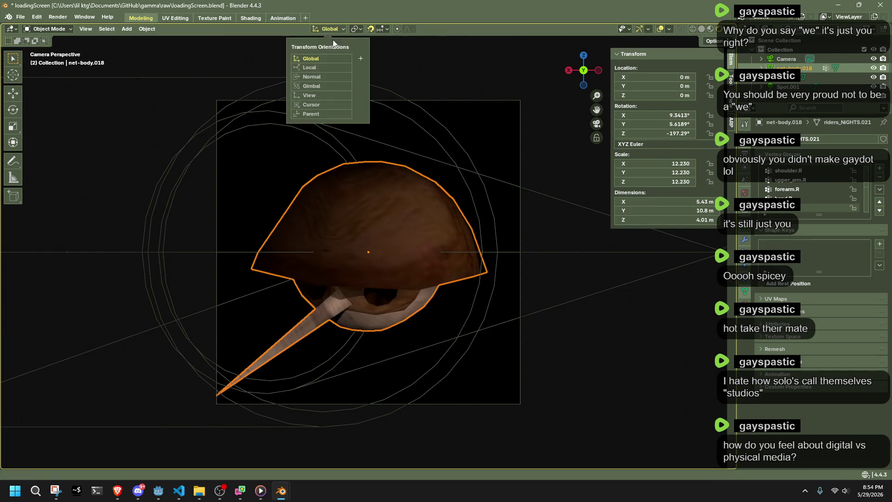
click(310, 67)
key(r)
key(y)
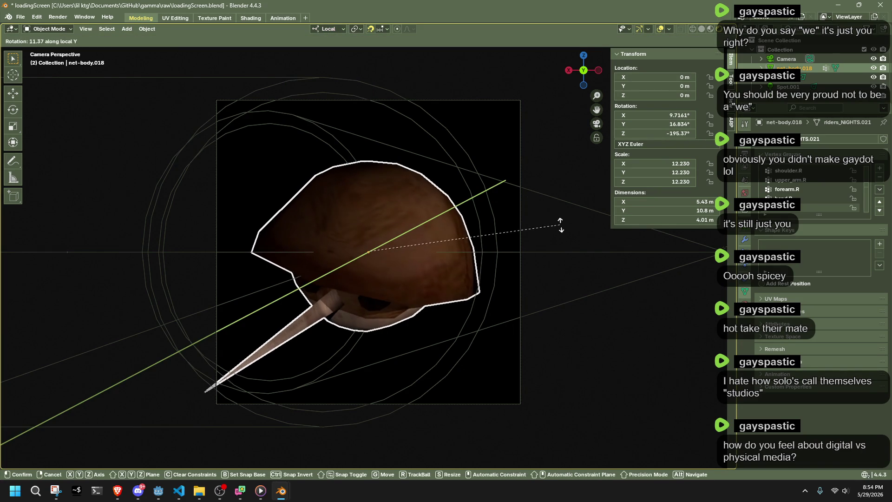
click(560, 223)
key(r)
key(z)
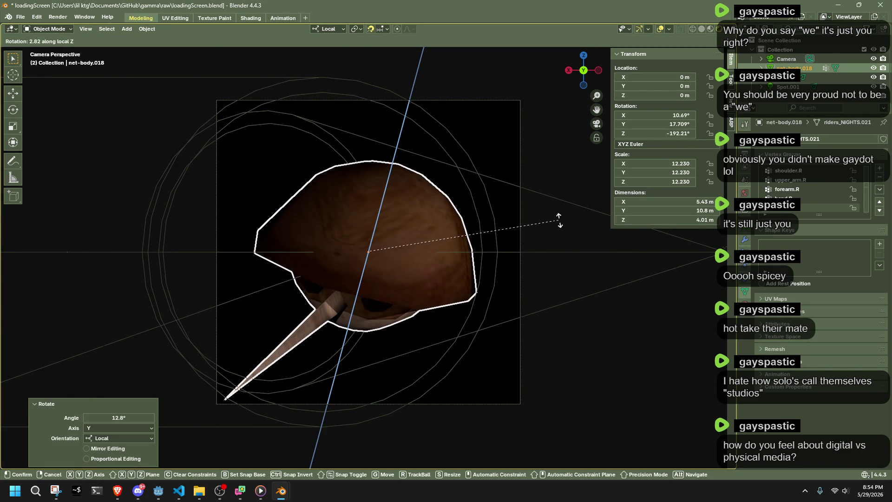
click(559, 220)
Undo and redo the turn as a slight local Z rotation, reaching about 9°, 5°, −196°, then save loadingScreen.blend
key(ctrl+z)
key(ctrl+z)
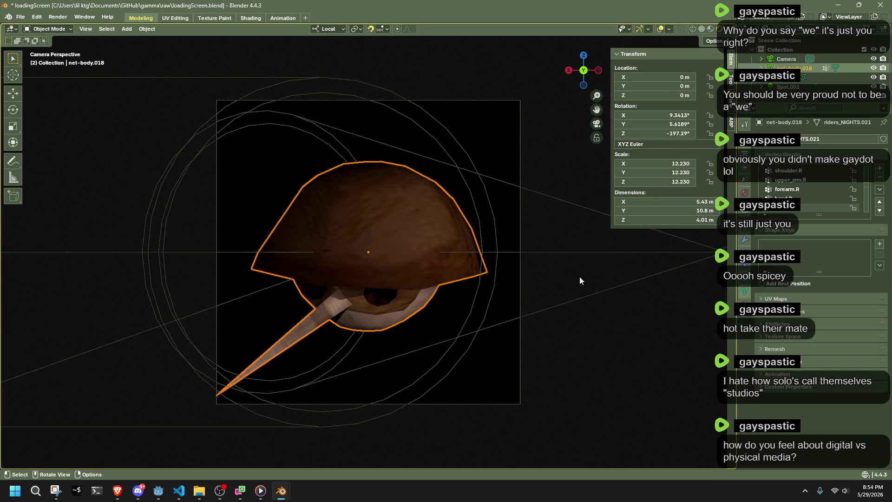
key(r)
click(609, 357)
key(ctrl+z)
key(r)
key(z)
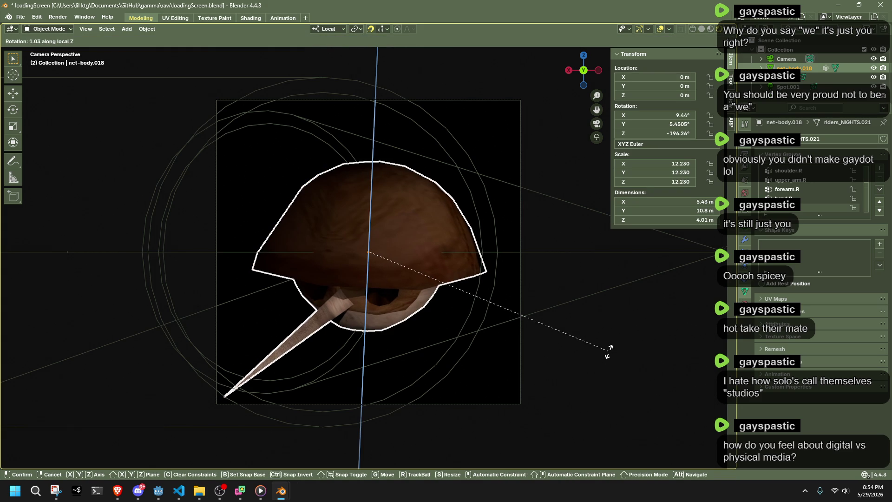
click(609, 355)
scroll(608, 355, down, 3)
scroll(459, 302, up, 2)
scroll(430, 315, up, 2)
scroll(391, 342, up, 4)
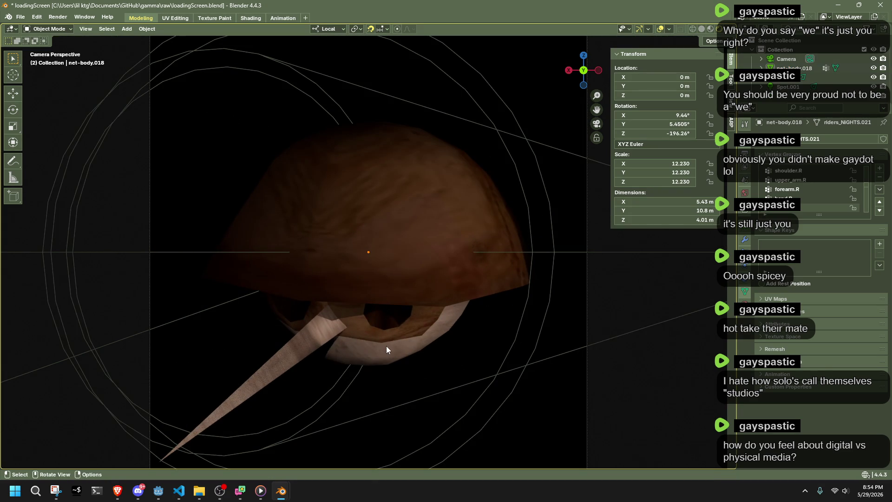
key(ctrl+s)
scroll(368, 335, down, 3)
mouse_move(369, 333)
middle_down()
mouse_move(392, 354)
mouse_move(473, 355)
mouse_move(475, 333)
mouse_move(528, 332)
mouse_move(450, 308)
mouse_move(354, 310)
mouse_move(393, 296)
middle_up()
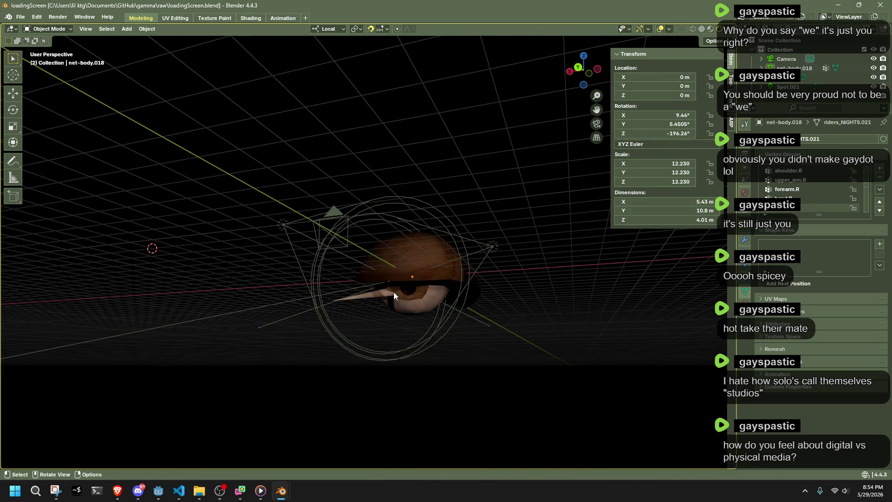
From the camera view, reduce the Spot.001 light's Power from 1000 W to 500 W
key(KP_0)
click(576, 251)
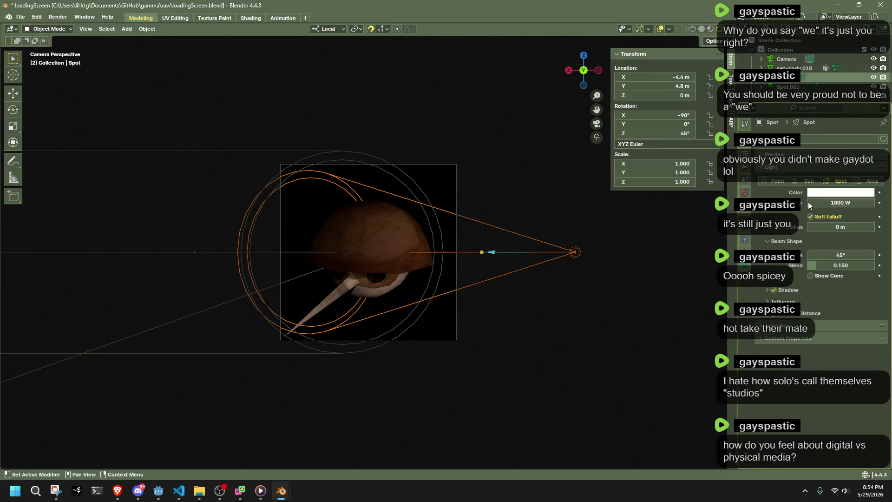
click(536, 319)
scroll(558, 357, up, 1)
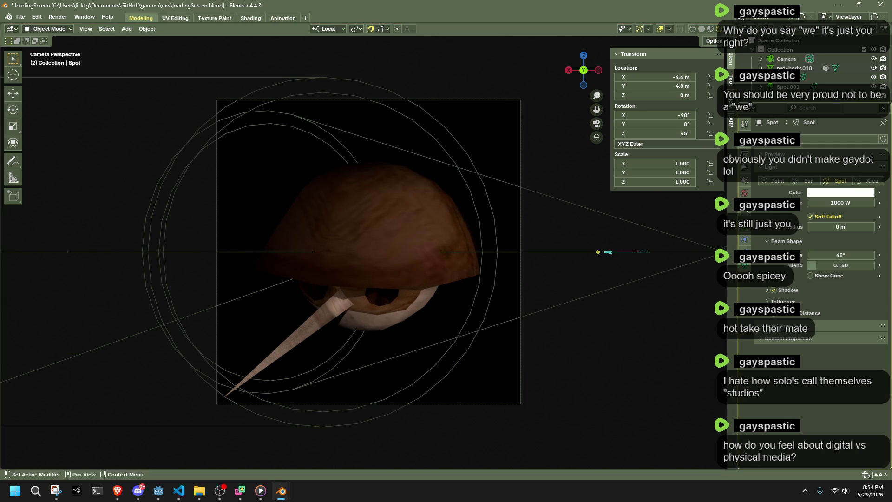
scroll(651, 300, down, 2)
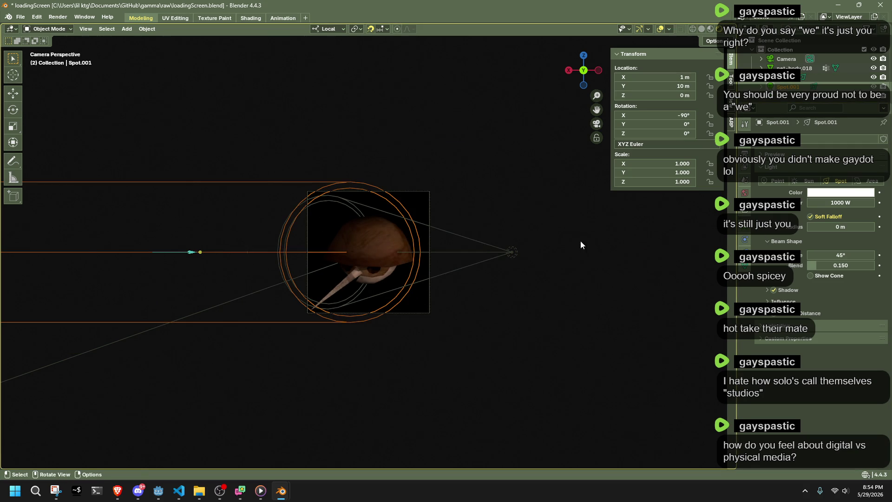
double_click(840, 202)
text(5)
key(Return)
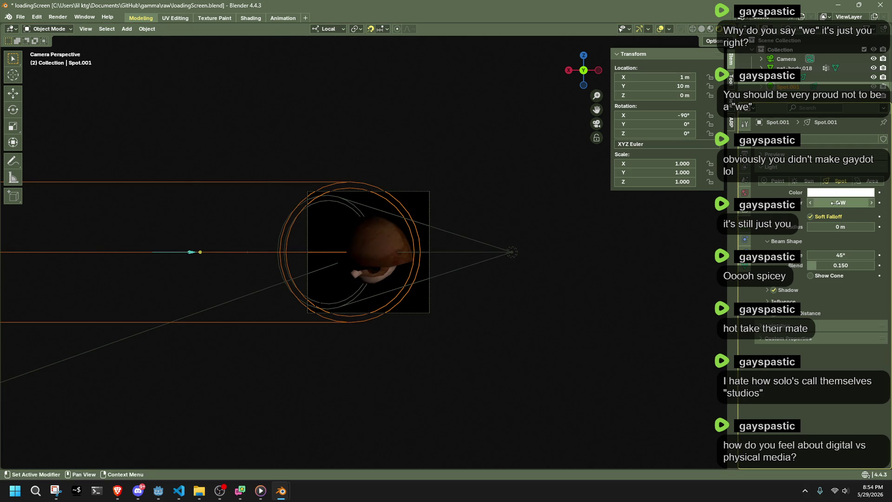
mouse_move(836, 202)
mouse_down()
mouse_move(826, 202)
mouse_move(835, 204)
mouse_up()
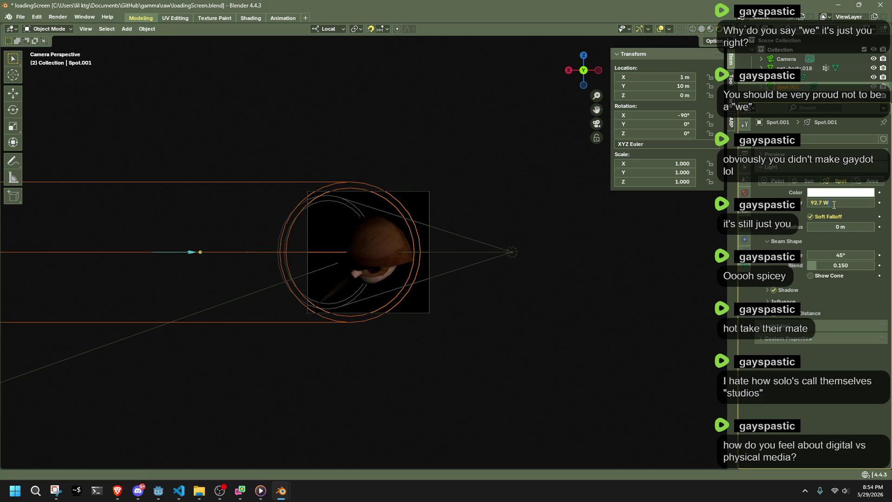
text(50)
key(Return)
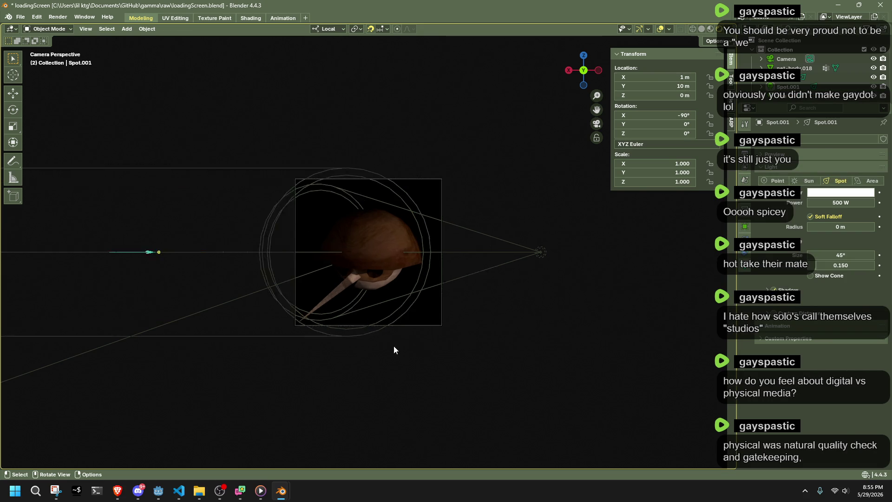
scroll(399, 346, up, 3)
scroll(354, 343, up, 3)
From the top view, move the spot light up and to the left, checking it from back and angled views
mouse_move(352, 344)
middle_down()
mouse_move(406, 308)
mouse_move(516, 366)
mouse_move(543, 244)
middle_up()
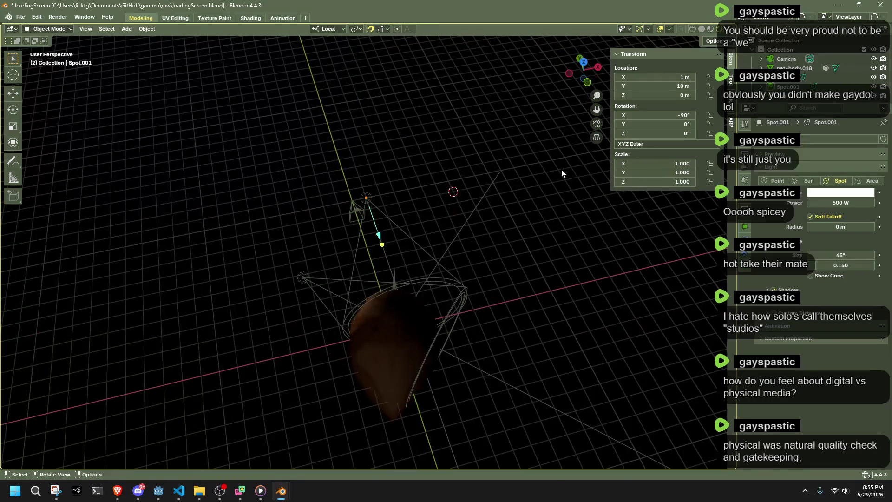
click(583, 64)
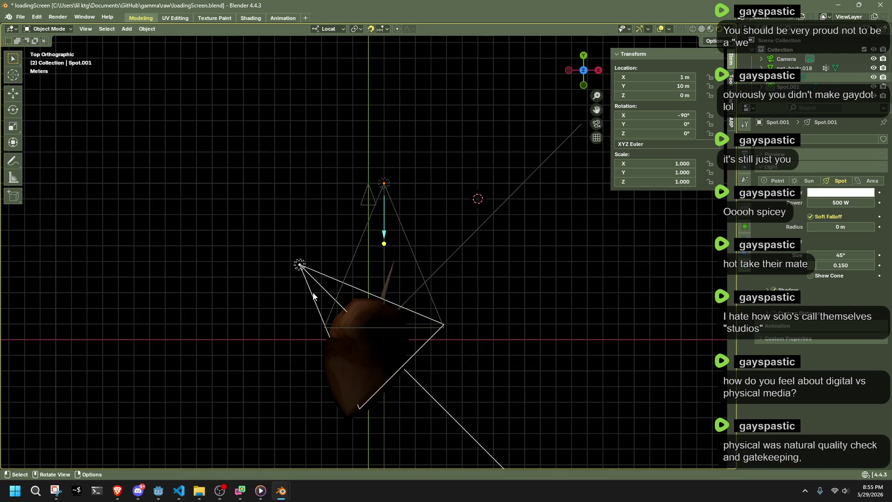
key(g)
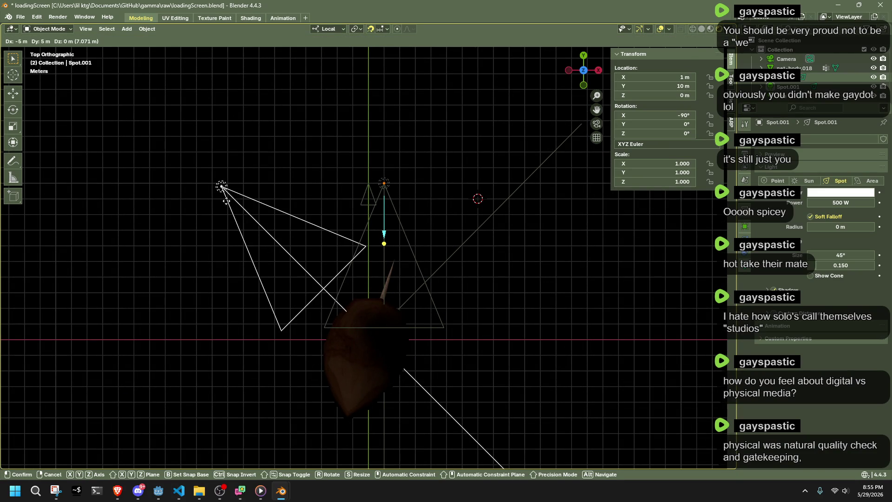
click(221, 202)
mouse_move(297, 288)
middle_down()
mouse_move(464, 284)
mouse_move(535, 193)
middle_up()
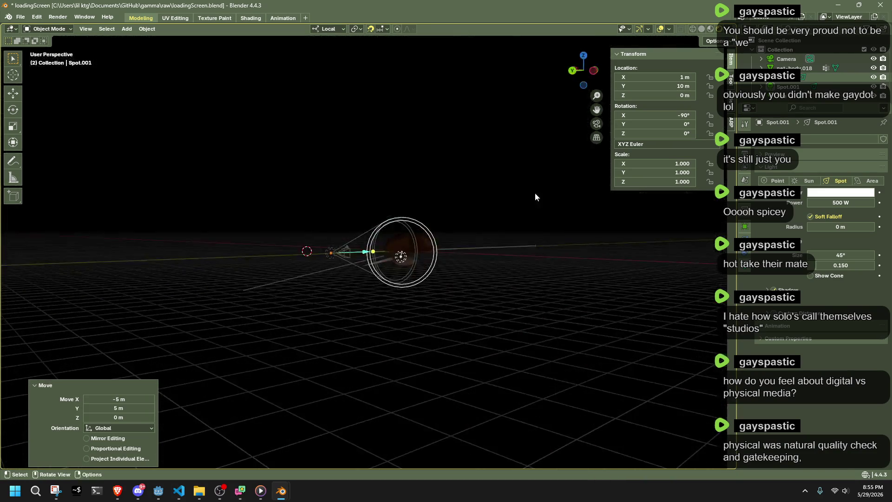
click(573, 72)
scroll(363, 325, up, 3)
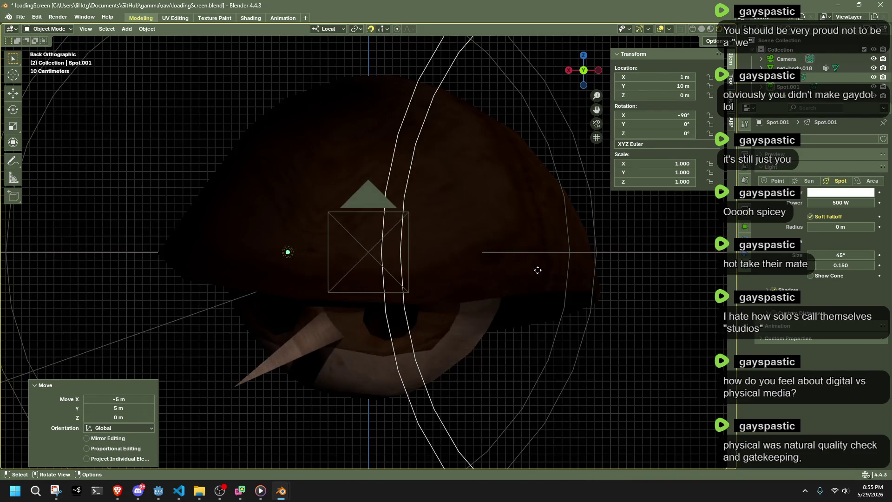
scroll(502, 280, down, 3)
middle_drag(502, 280, 544, 178)
click(584, 55)
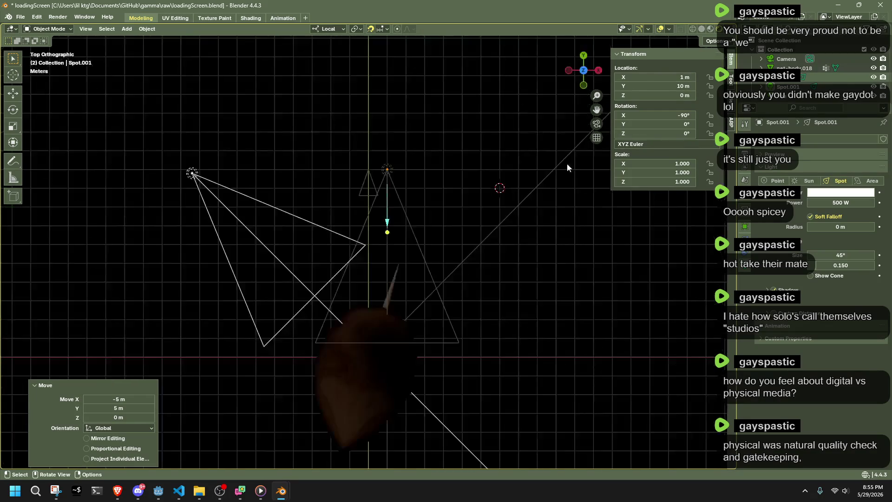
key(g)
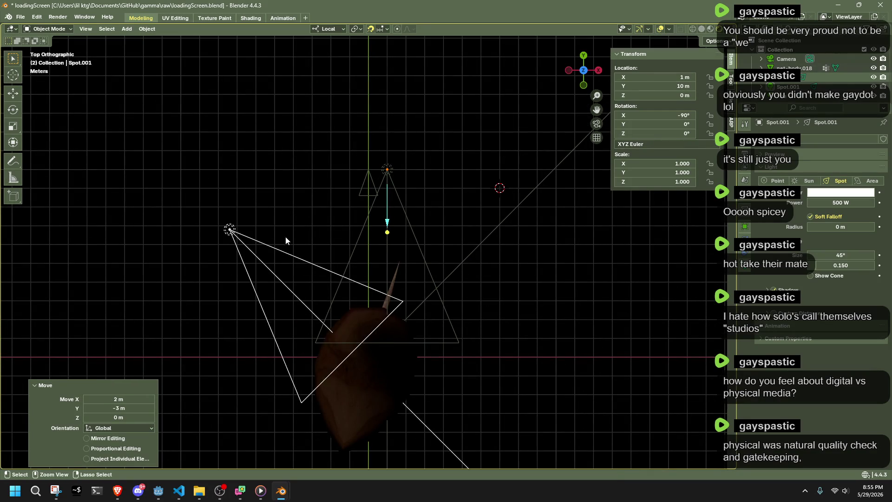
right_click(258, 217)
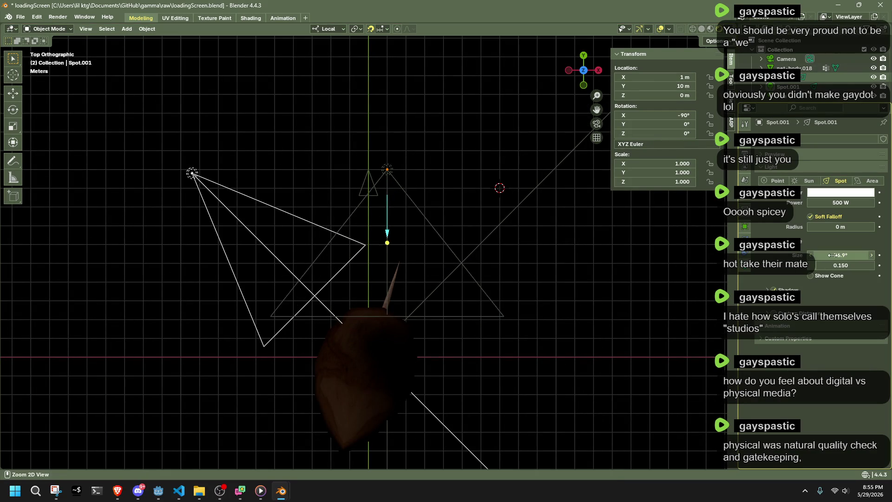
Widen the left Spot light's cone to about 62° and set its Power to 500 W
click(223, 191)
click(248, 160)
mouse_move(856, 257)
mouse_down()
mouse_move(872, 256)
mouse_move(841, 256)
mouse_up()
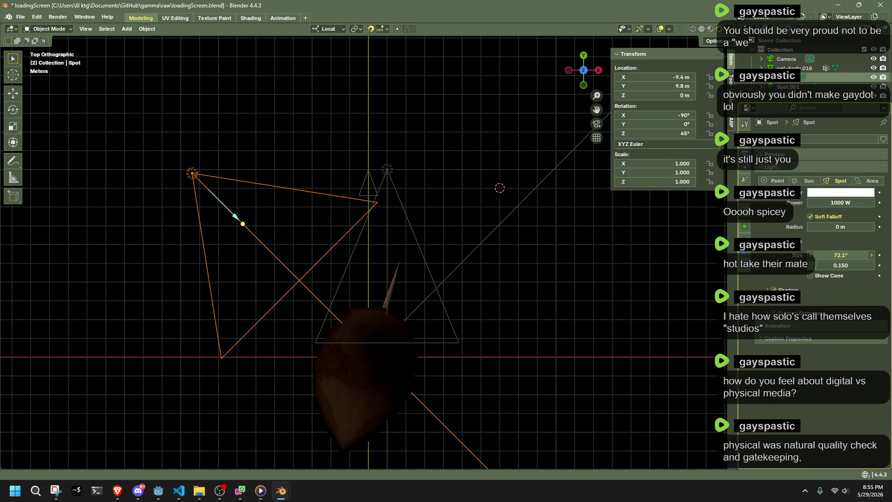
click(405, 178)
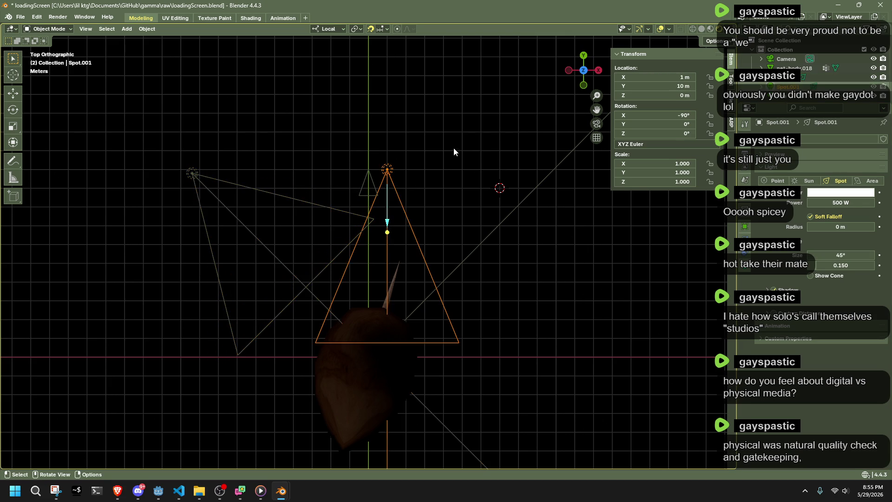
click(195, 168)
double_click(840, 202)
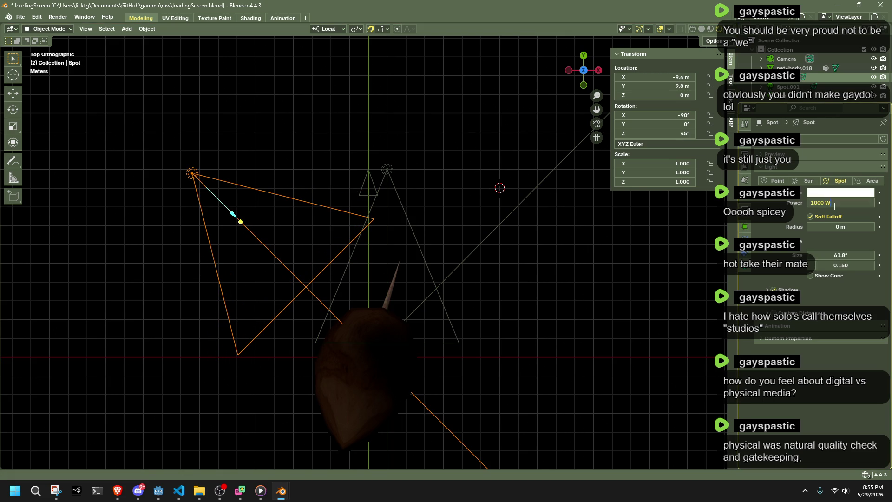
key(Return)
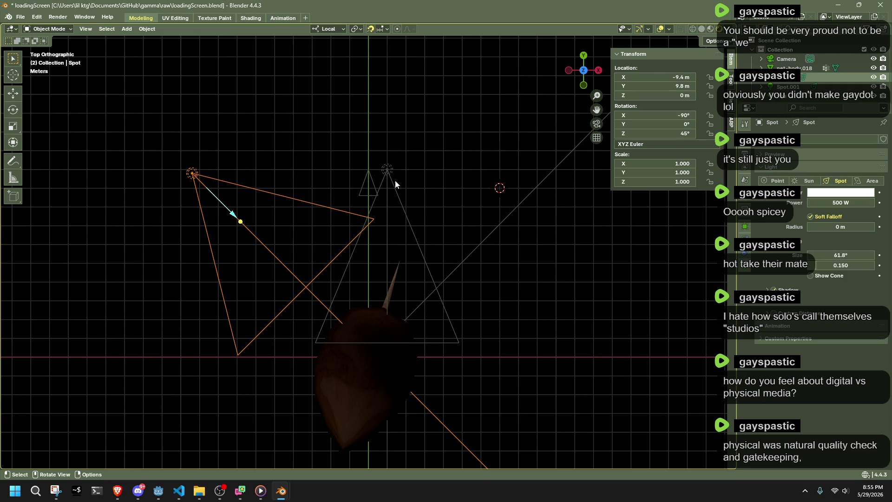
Set the Spot.001 light's Power back to 1000 W
click(394, 178)
double_click(836, 203)
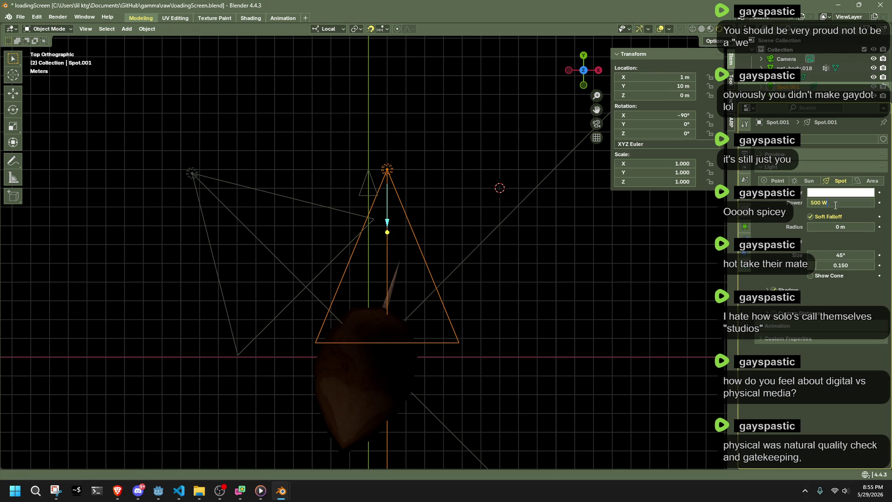
text(100)
key(Return)
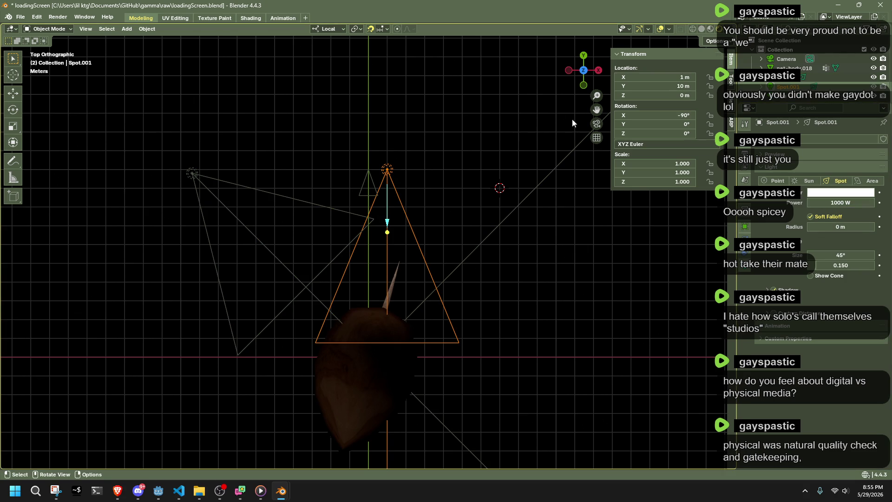
Select the left spot light from the camera view and try a local Z move without displacing it
middle_drag(555, 212, 555, 216)
key(KP_0)
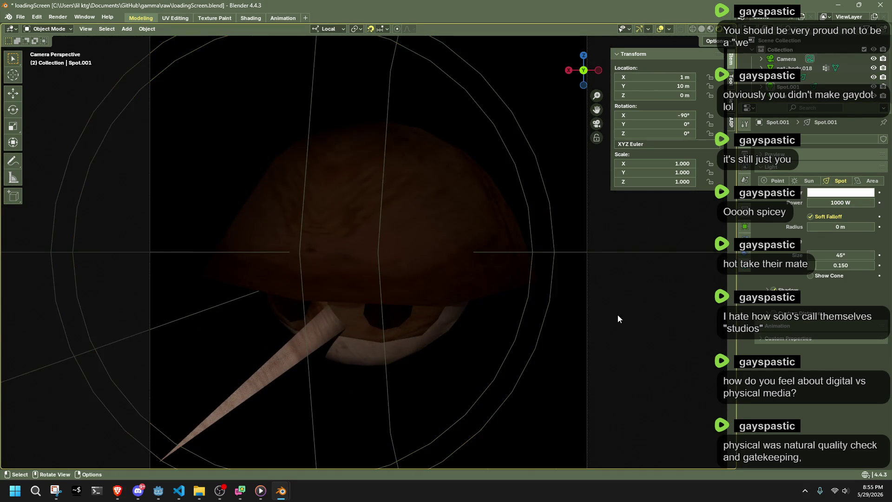
scroll(544, 320, down, 4)
scroll(496, 319, down, 1)
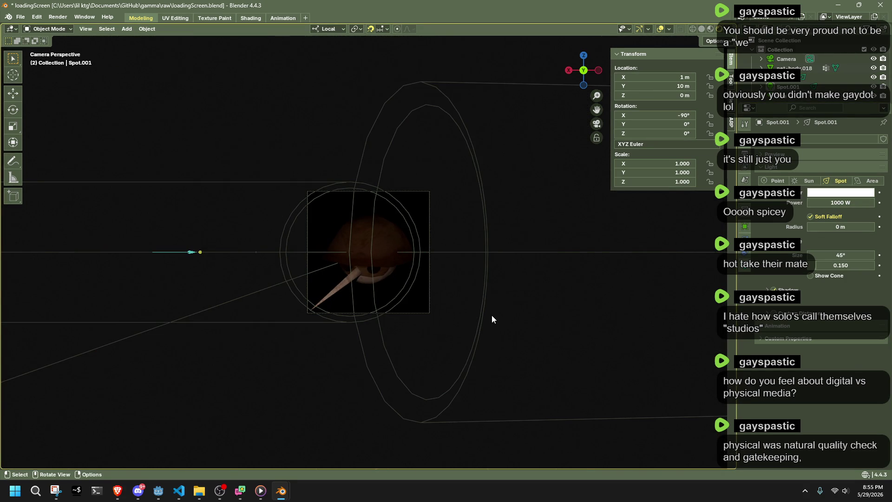
click(502, 254)
mouse_move(503, 254)
middle_down()
mouse_move(607, 313)
mouse_move(590, 264)
middle_up()
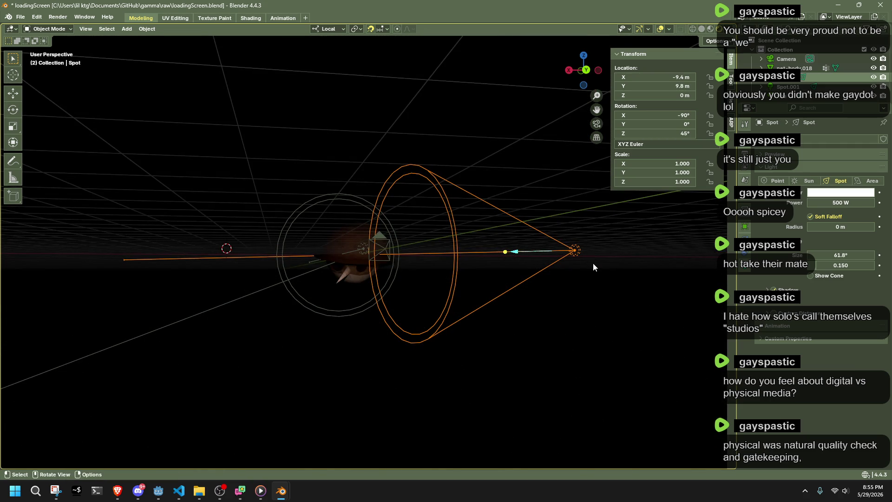
key(g)
key(z)
key(z)
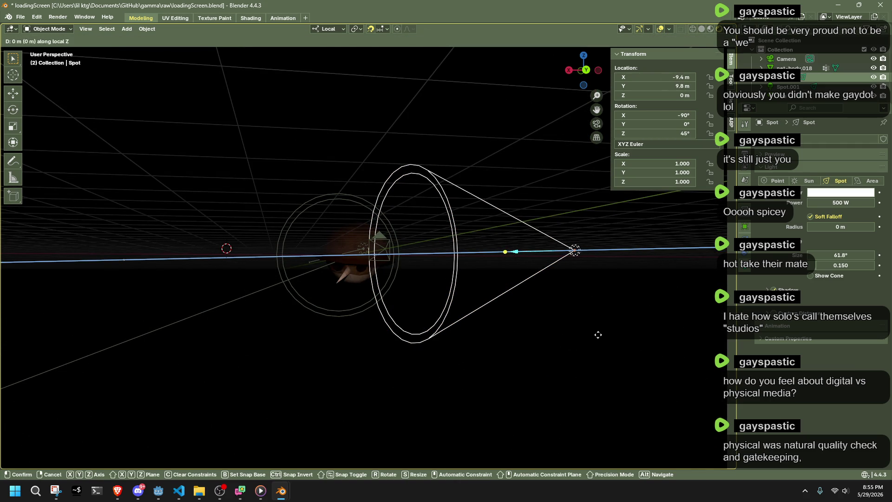
key(Escape)
With Global orientation, lower the spot light 3 m along Z to about −9.4, 9.8, −3, cancelling an X rotation
click(330, 29)
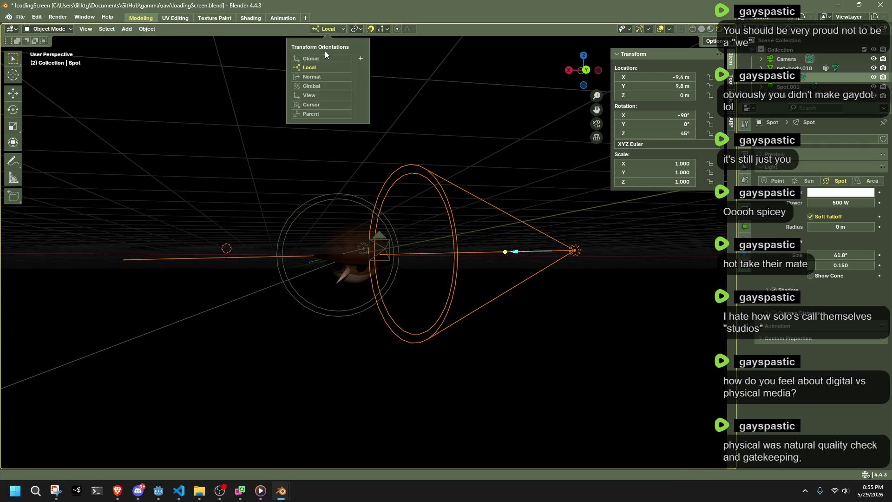
click(354, 70)
key(g)
key(z)
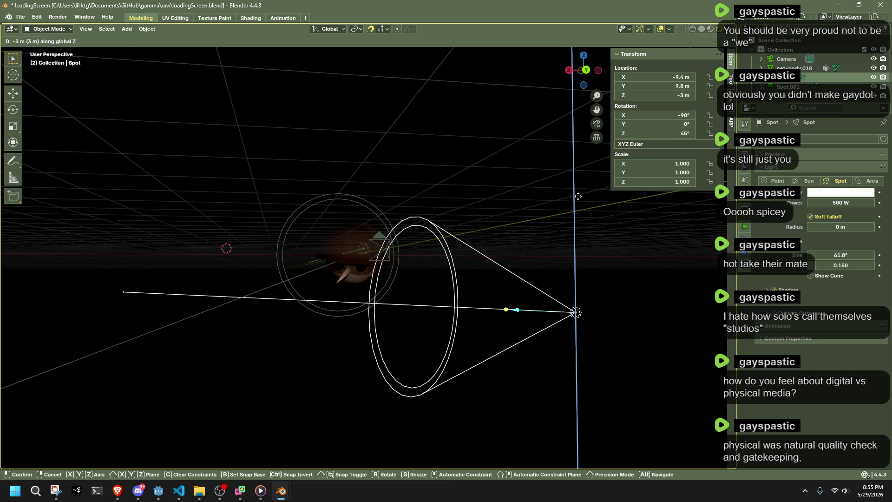
click(578, 196)
key(r)
key(x)
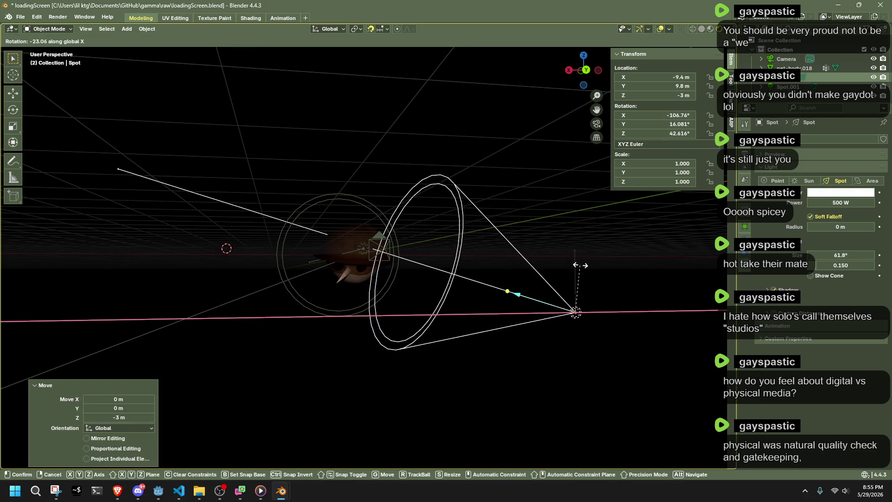
click(580, 266)
Back in camera view, select the Sun light and begin re-aiming its direction
key(KP_0)
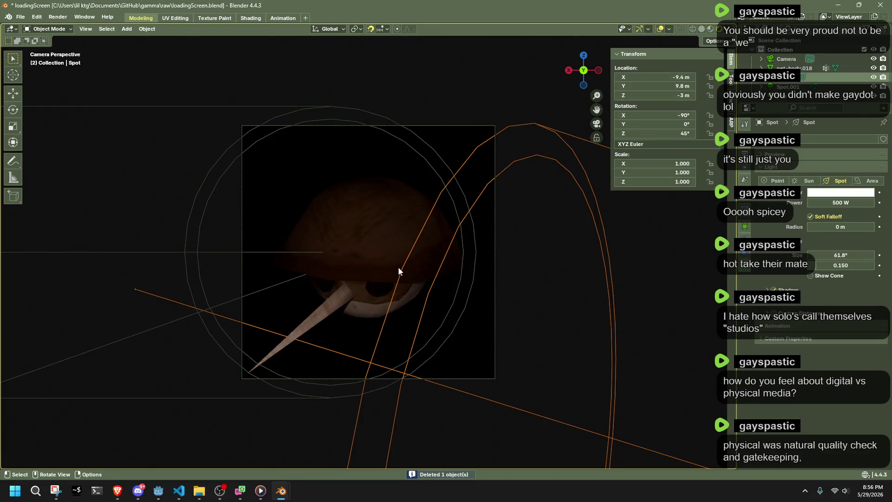
scroll(399, 268, down, 3)
scroll(440, 269, up, 1)
scroll(439, 268, down, 1)
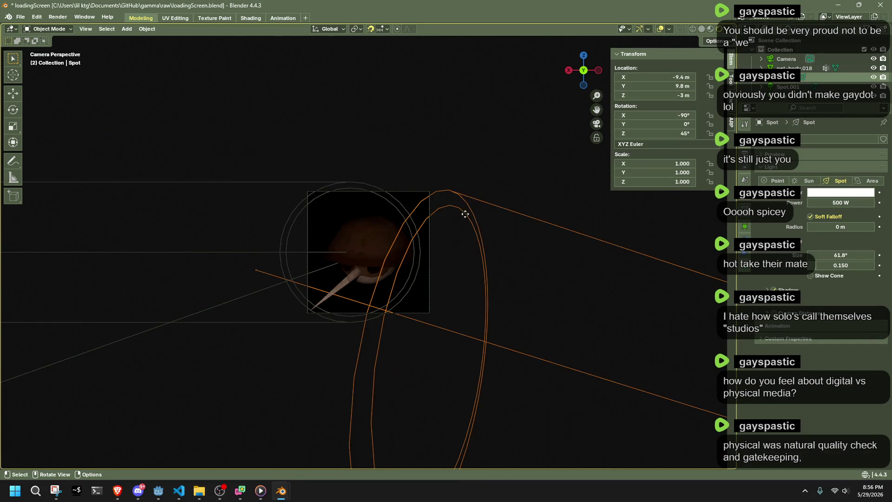
click(788, 77)
key(r)
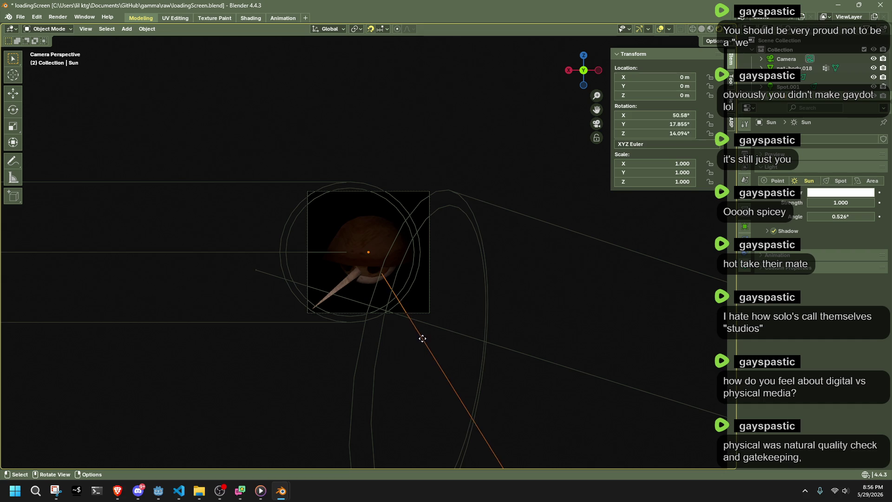
Confirm the Sun at about 59°, 12°, 14° and raise its Strength to 2.8, then select the hat
click(408, 320)
drag(834, 202, 857, 201)
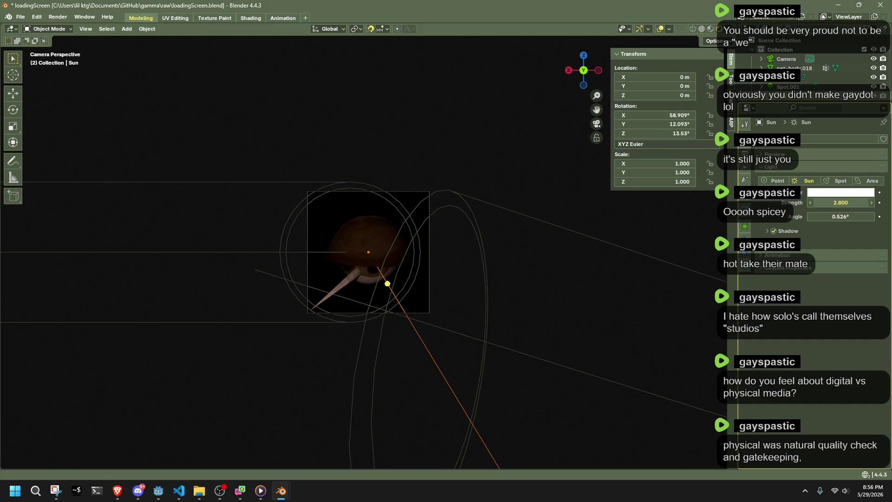
scroll(565, 283, up, 5)
click(327, 189)
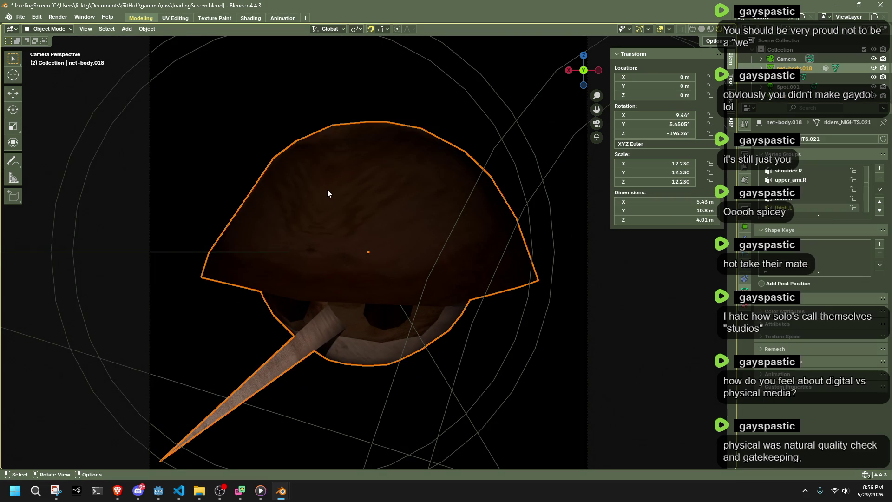
Add a Subdivision Surface modifier to net-body.018 and enter Edit Mode on its mesh
click(745, 179)
click(826, 138)
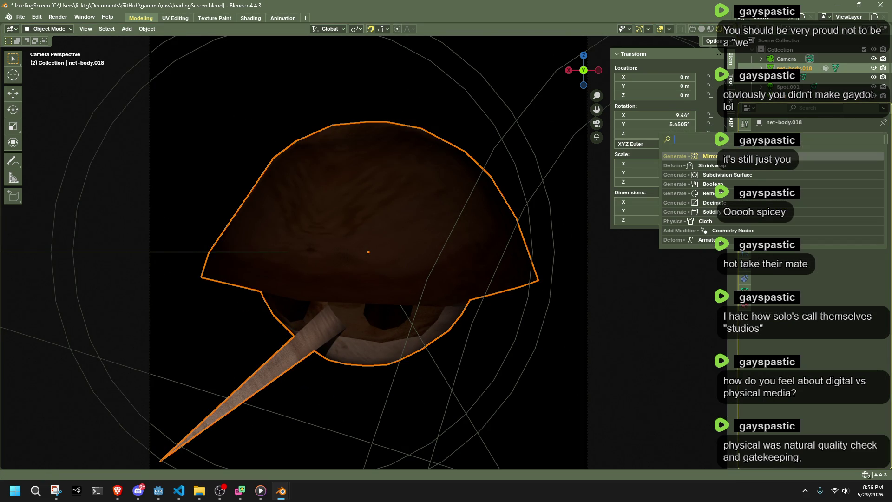
text(subd)
click(727, 174)
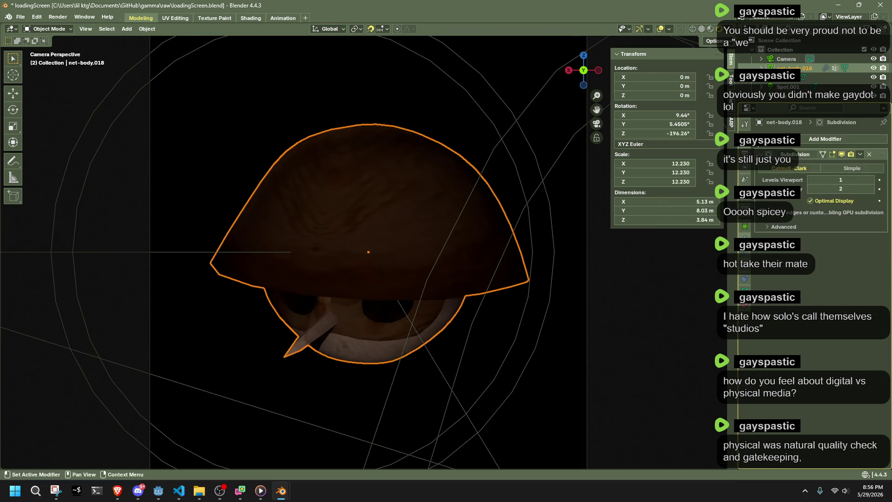
key(Tab)
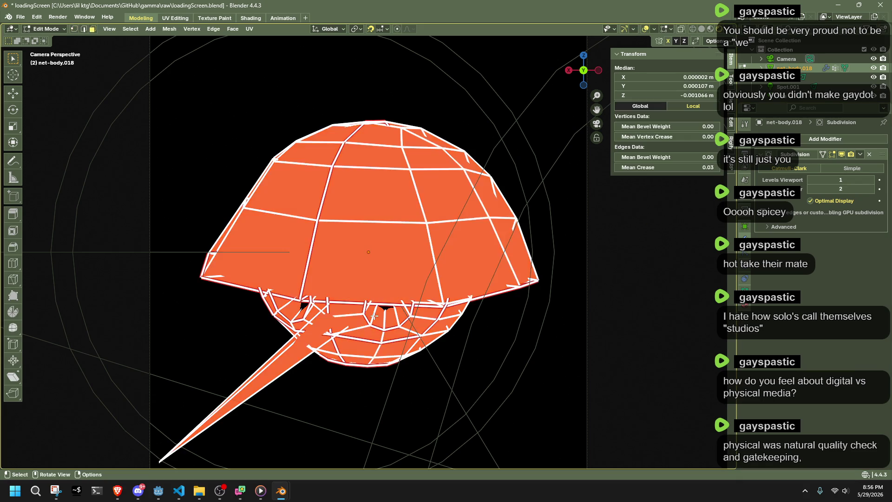
Select the hat rim edge loop and extend the selection to all seam-marked edges via Select Similar
alt+click(356, 300)
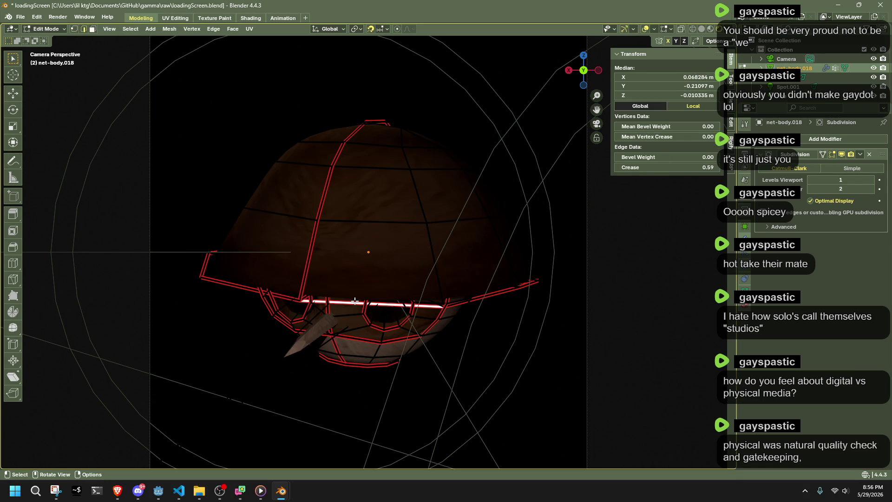
right_click(356, 301)
click(326, 349)
click(130, 30)
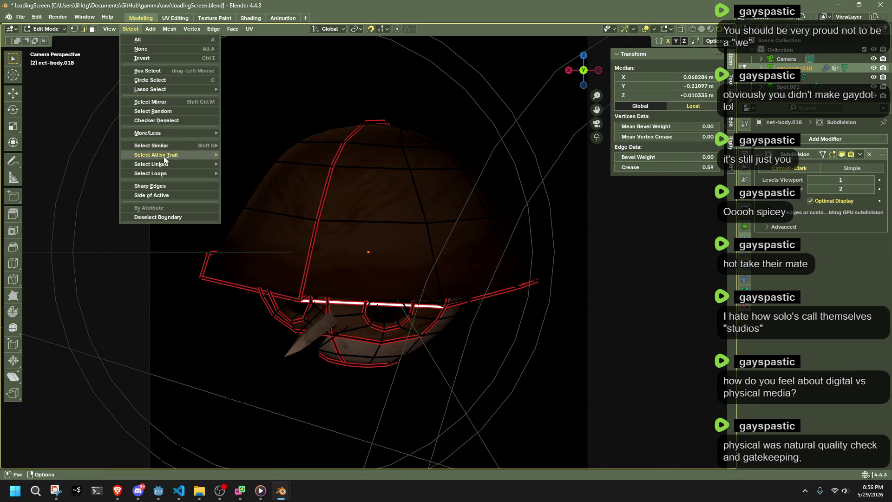
mouse_move(152, 145)
click(258, 203)
Crease the selected seam edges fully to 1.0 with Shift+E
right_click(292, 297)
click(292, 296)
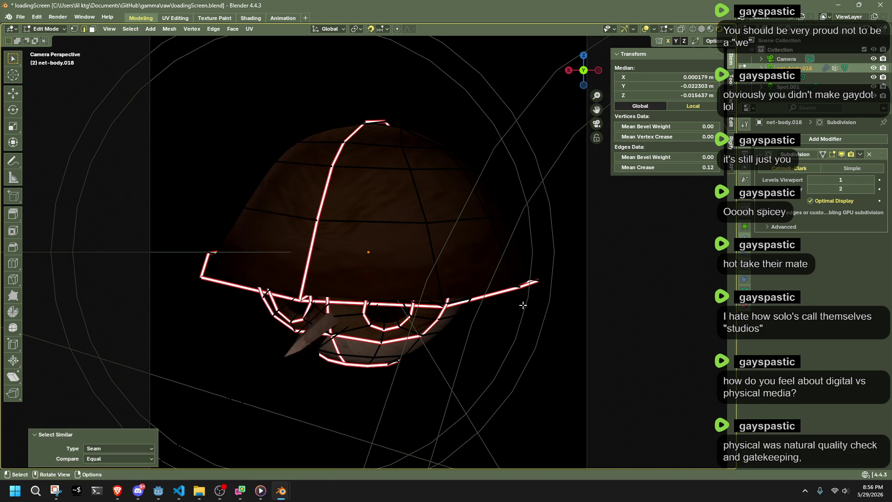
click(418, 300)
key(Tab)
key(Tab)
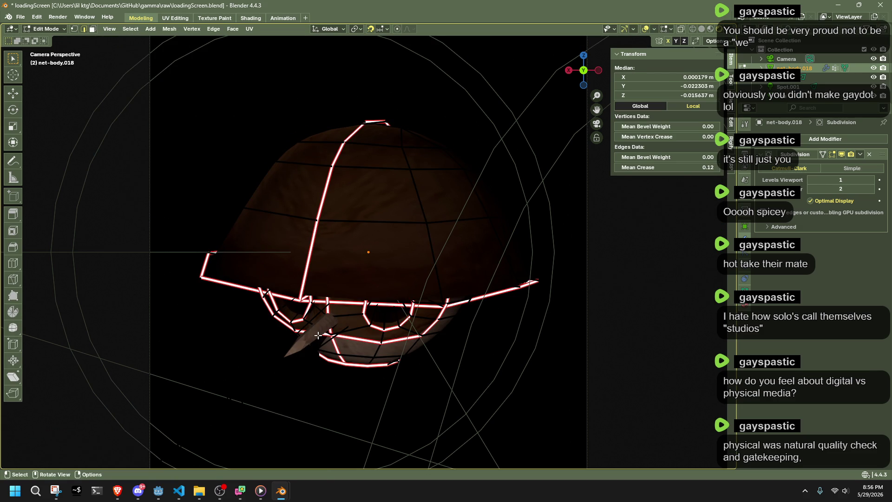
key(shift+e)
text(1)
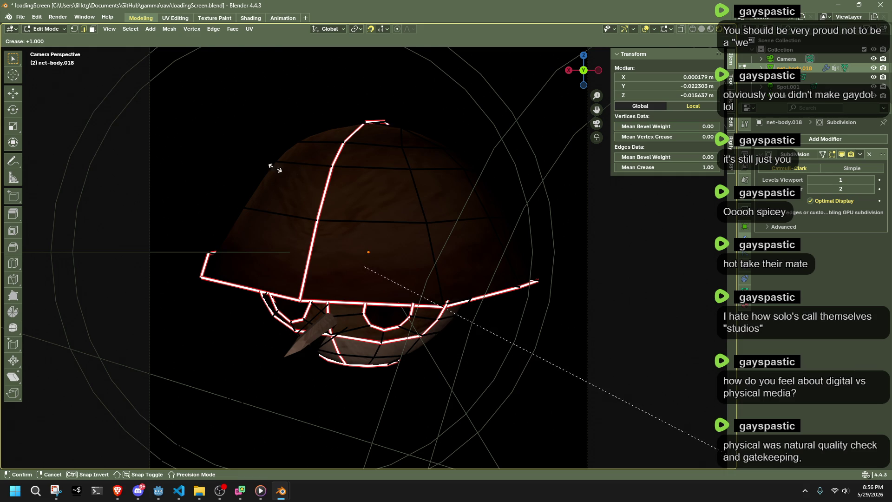
key(Return)
key(Tab)
key(Tab)
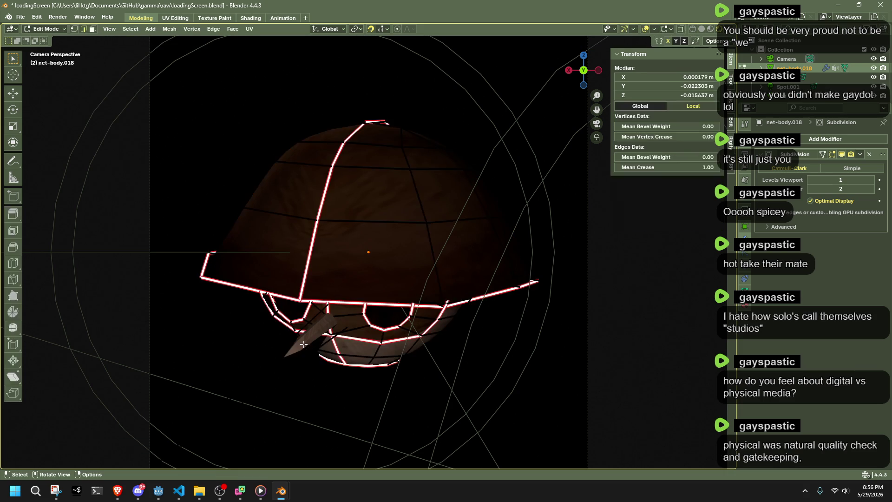
Select the spike's two long edges and crease them to 1.0 as well
click(296, 347)
shift+click(271, 414)
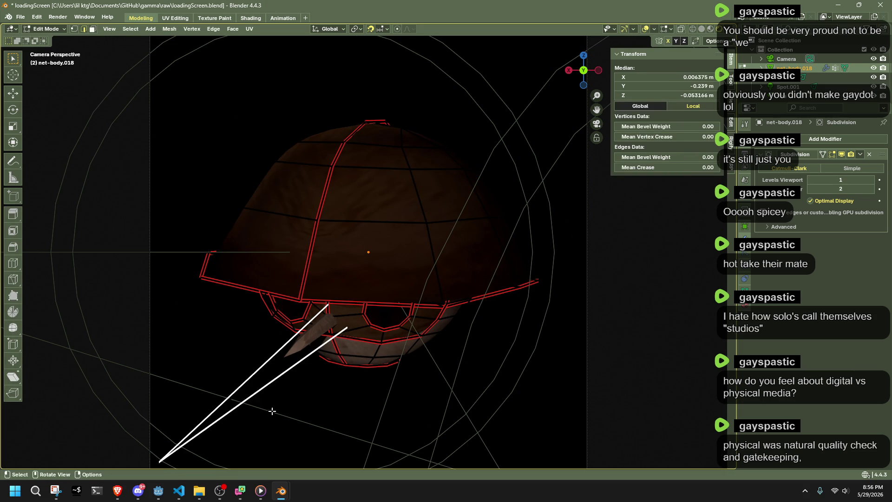
scroll(322, 395, down, 3)
key(shift+e)
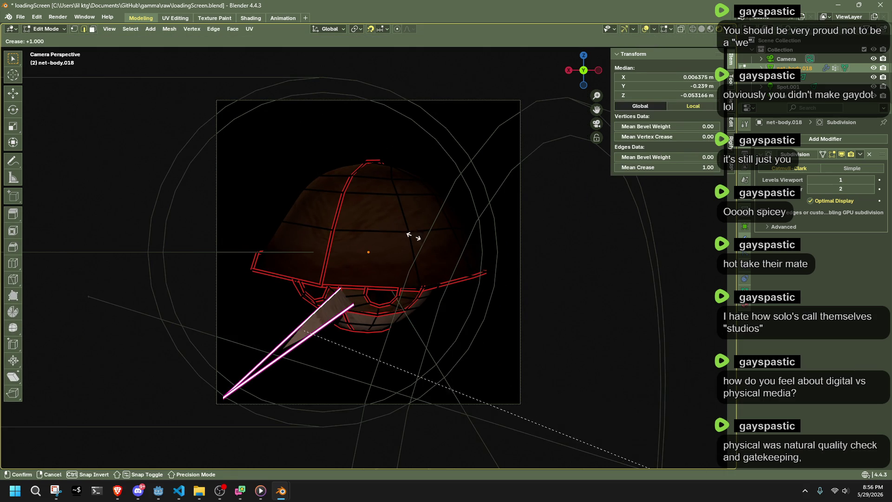
right_click(650, 414)
click(279, 377)
mouse_move(312, 363)
middle_down()
mouse_move(293, 352)
mouse_move(405, 356)
middle_up()
key(shift+e)
text(1)
key(Return)
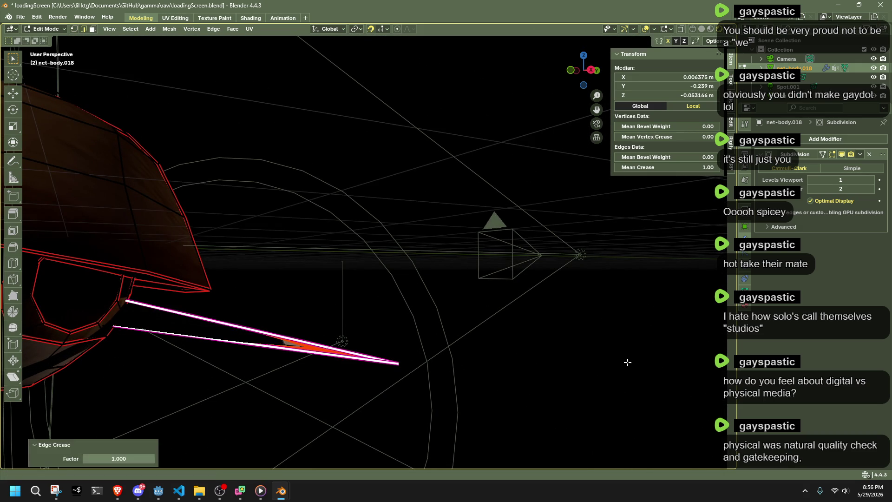
Re-enter Edit Mode on the hat and delete the stray vertex near the spike's base
key(Tab)
mouse_move(627, 362)
middle_down()
mouse_move(403, 380)
mouse_move(497, 273)
middle_up()
key(ctrl+KP_1)
scroll(453, 262, up, 5)
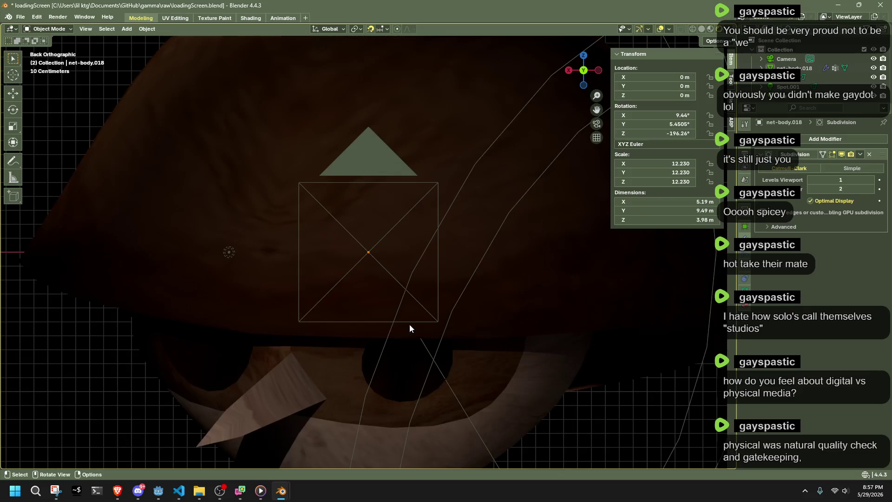
scroll(270, 395, down, 5)
click(309, 390)
shift+middle_drag(309, 390, 349, 375)
key(Tab)
mouse_move(210, 363)
middle_down()
mouse_move(123, 360)
mouse_move(237, 366)
middle_up()
click(237, 366)
shift+click(362, 373)
mouse_move(363, 371)
middle_down()
mouse_move(276, 309)
mouse_move(285, 342)
middle_up()
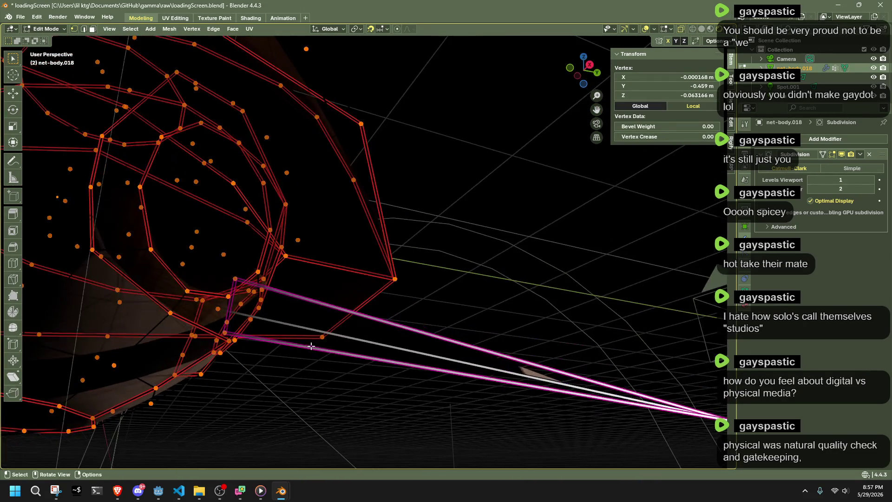
key(Delete)
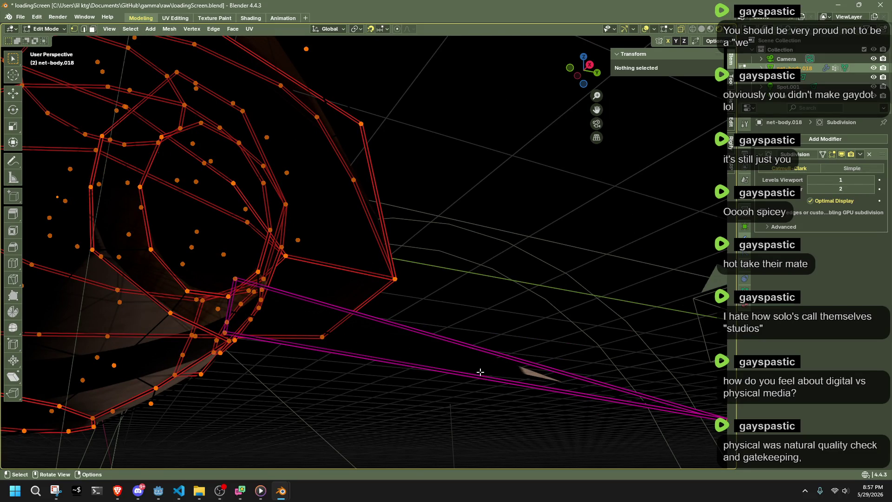
Select the whole spike piece with Ctrl+L and crease its edges fully to 1
middle_drag(476, 364, 602, 362)
click(598, 362)
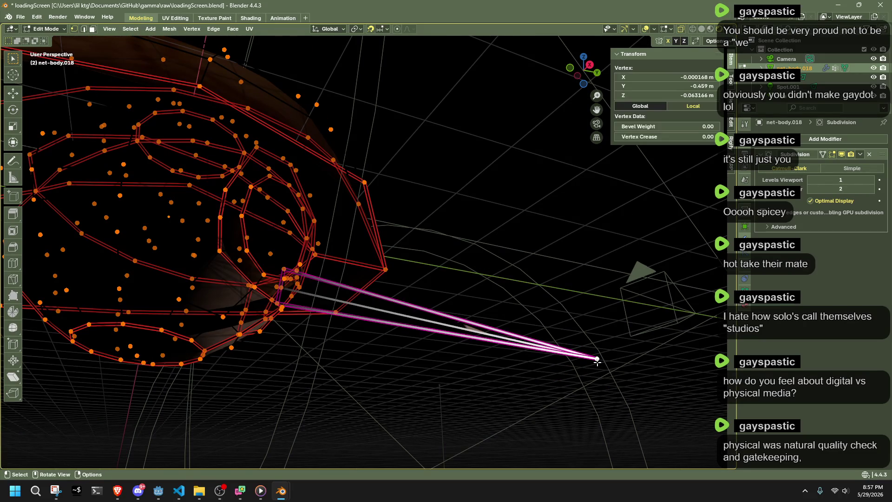
key(ctrl+l)
key(2)
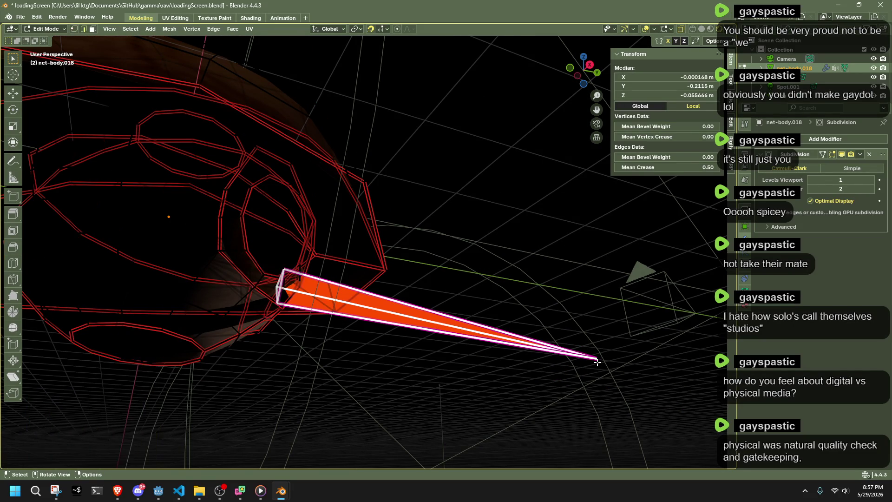
key(shift+e)
text(1)
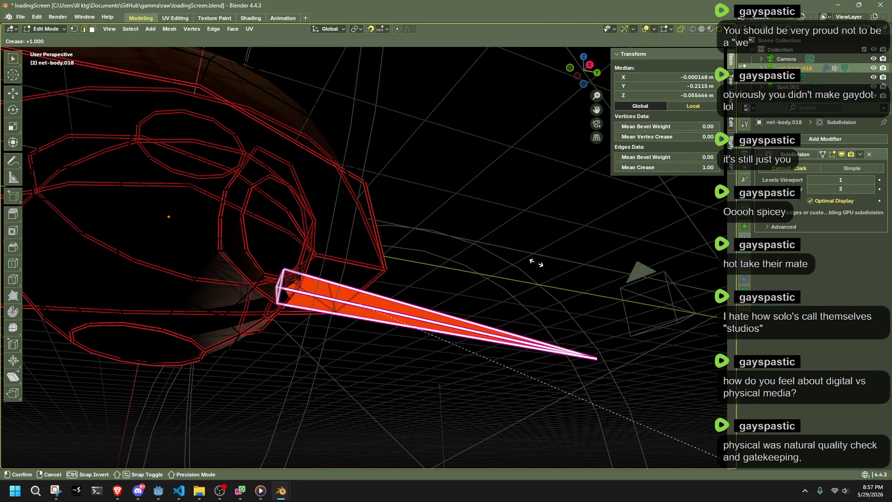
key(Return)
key(Tab)
Box-select the spike's long edges and soften their crease to about 0.31, then leave Edit Mode
middle_drag(481, 382, 452, 355)
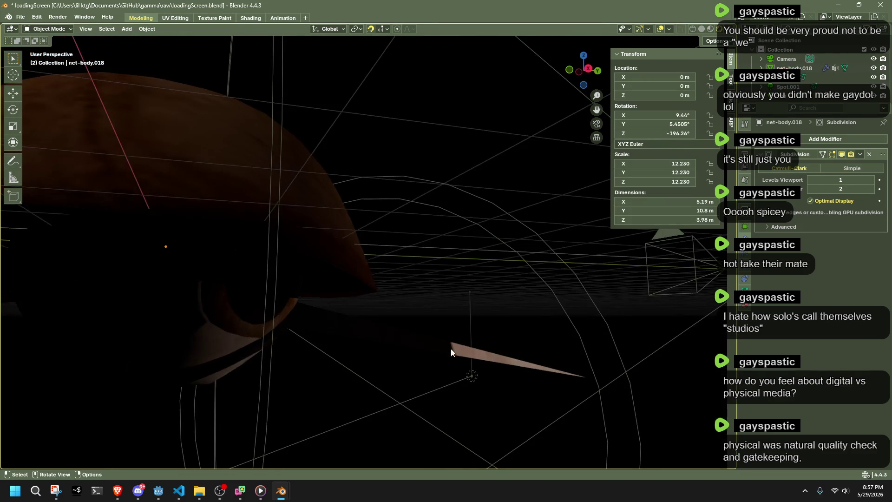
key(Tab)
key(b)
drag(449, 327, 492, 370)
key(shift+e)
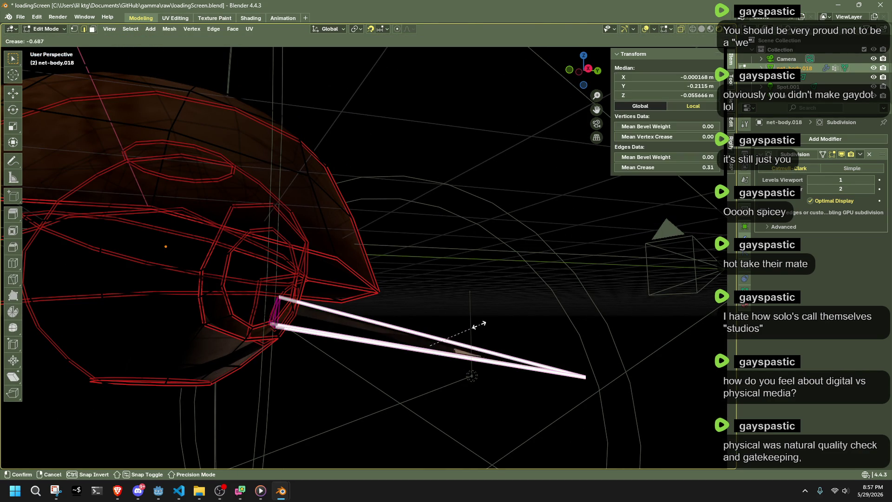
click(498, 332)
key(Tab)
mouse_move(490, 329)
middle_down()
mouse_move(394, 333)
mouse_move(464, 146)
middle_up()
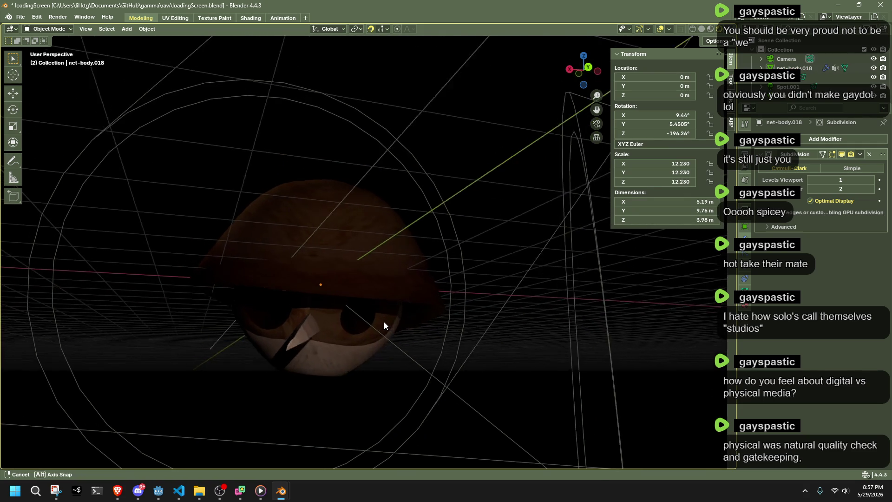
Return to the camera view of the hat and re-enter Edit Mode on its mesh
key(KP_0)
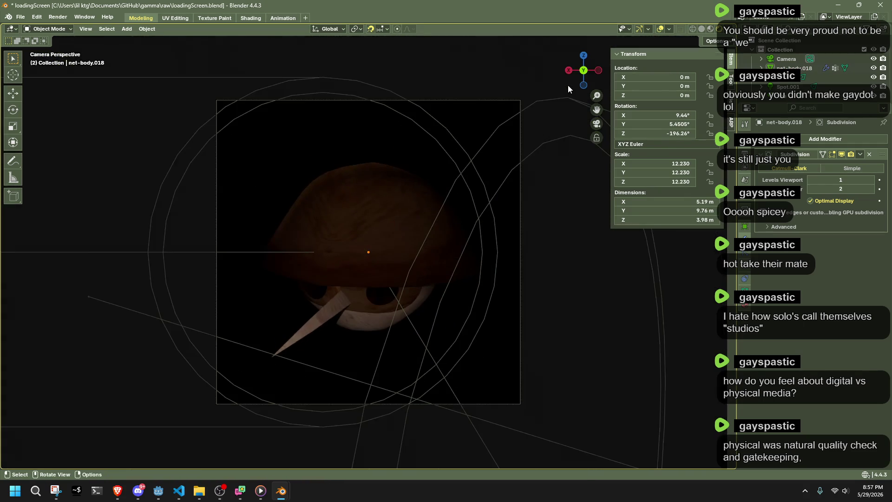
scroll(360, 289, up, 3)
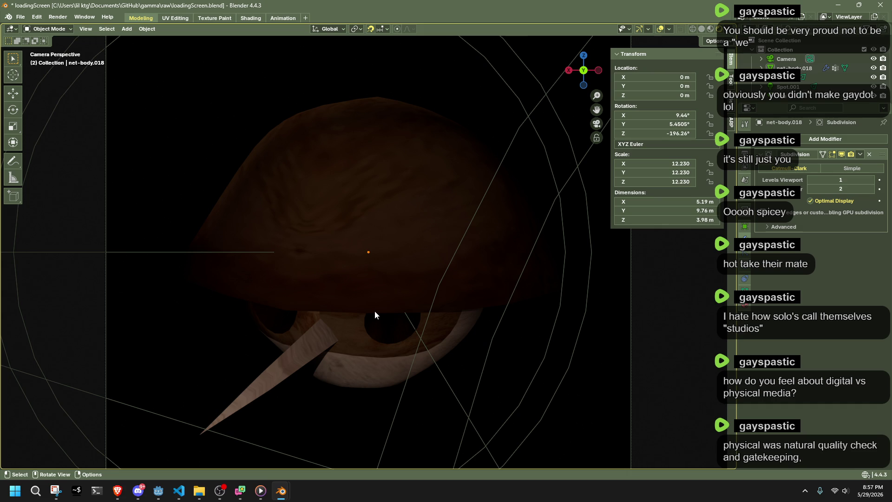
middle_drag(375, 311, 359, 313)
key(Tab)
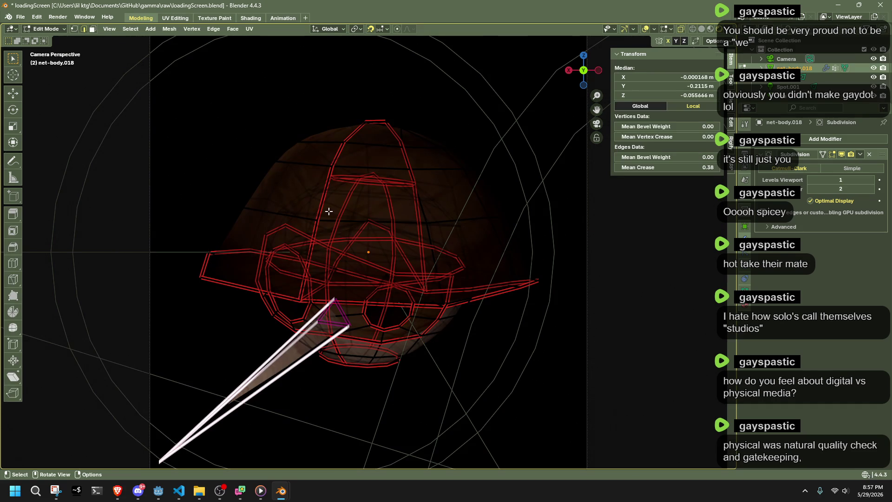
Set the crease of the hat's top edge line to -1 so it smooths, then return to object mode
alt+click(322, 207)
key(alt+z)
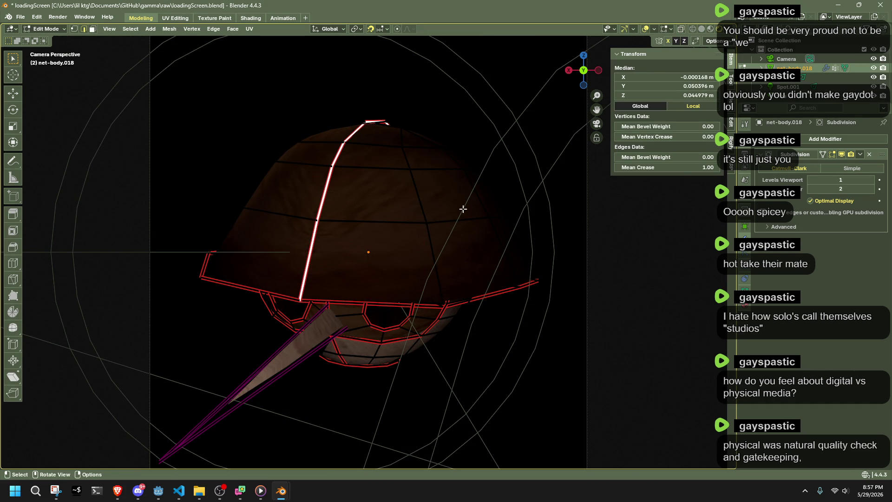
key(shift+e)
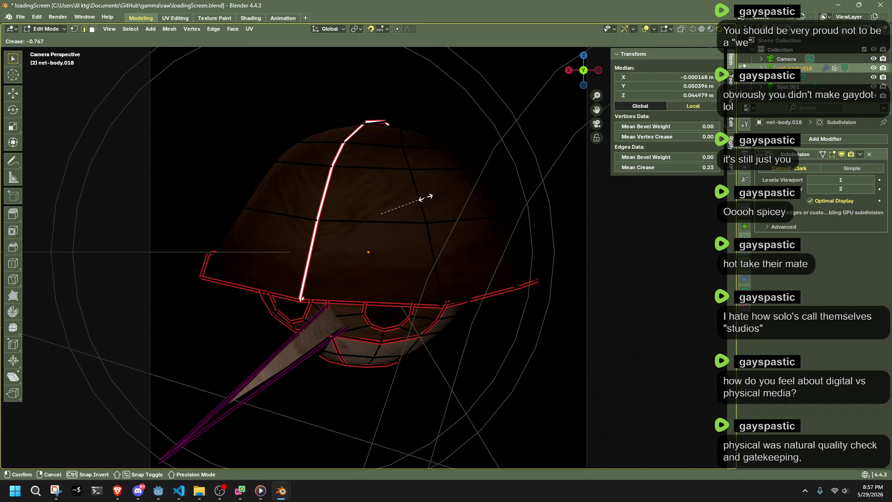
click(399, 204)
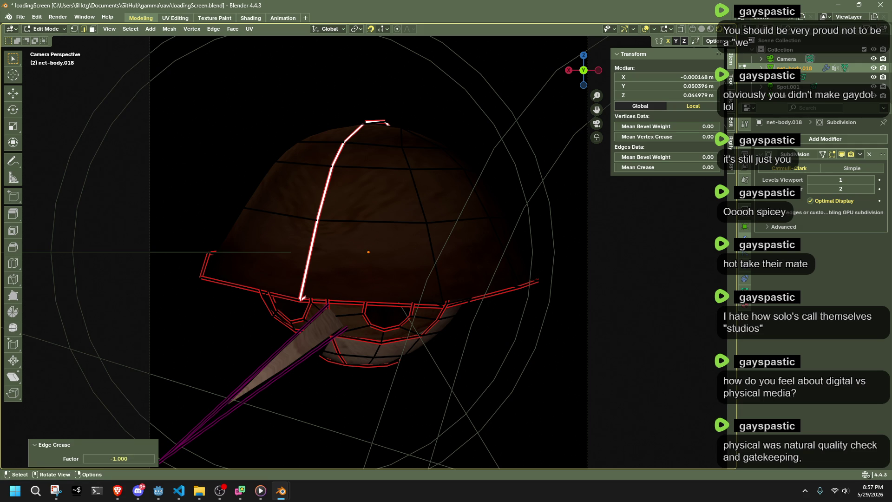
key(a)
key(Tab)
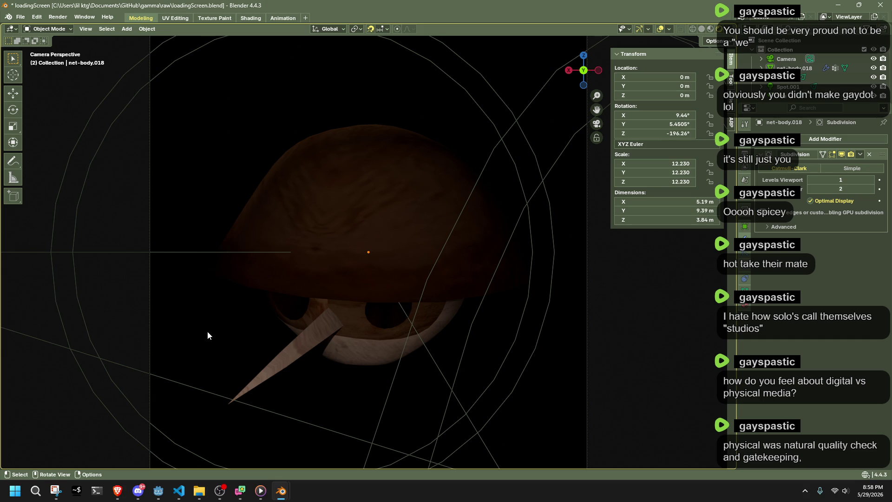
scroll(257, 264, down, 5)
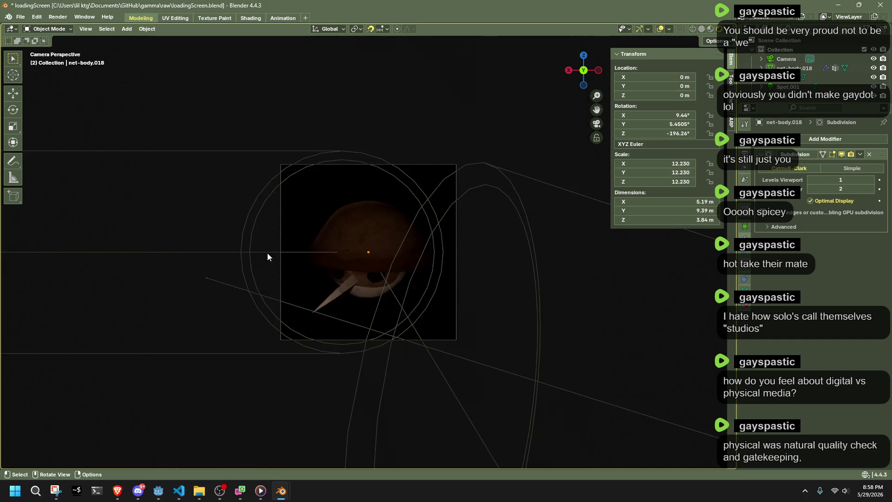
Scale the bird body up to about 14.4 and rotate it about the vertical axis
click(323, 229)
key(s)
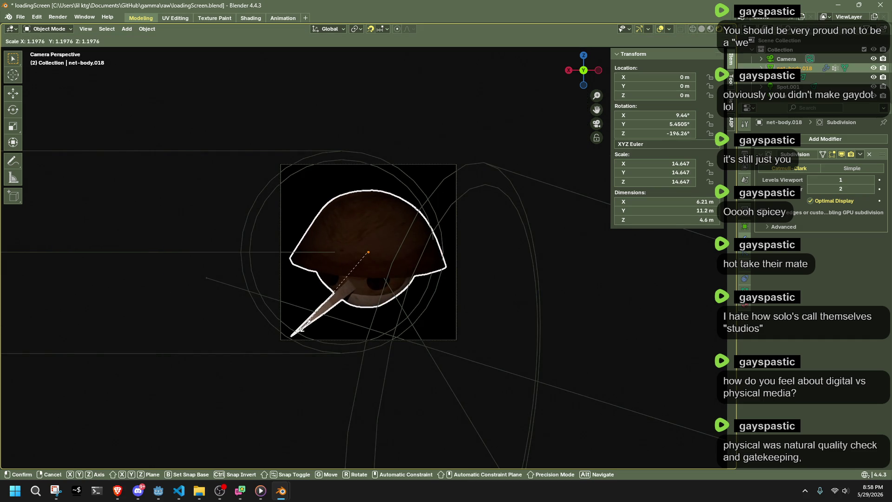
click(309, 330)
key(r)
key(z)
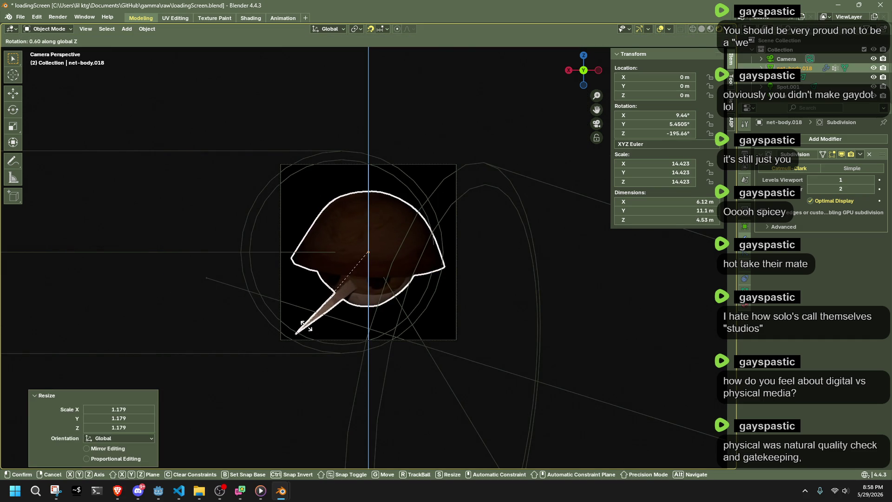
click(261, 337)
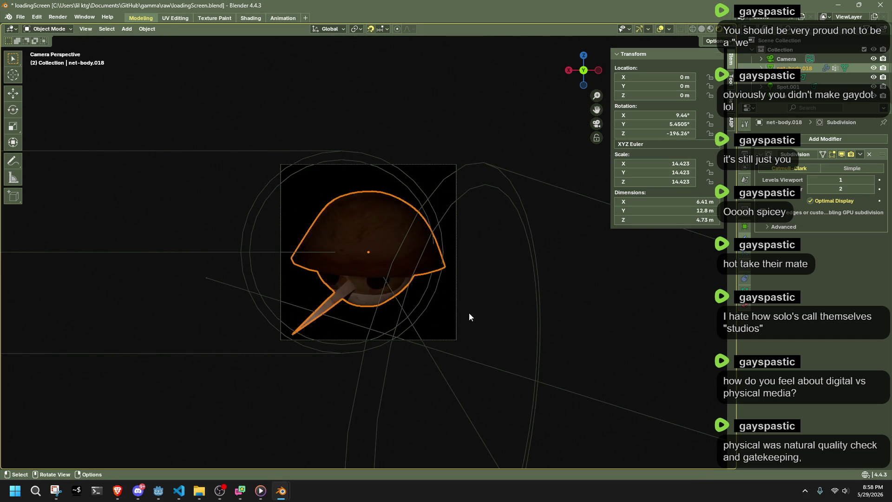
scroll(491, 301, up, 3)
middle_drag(451, 302, 564, 297)
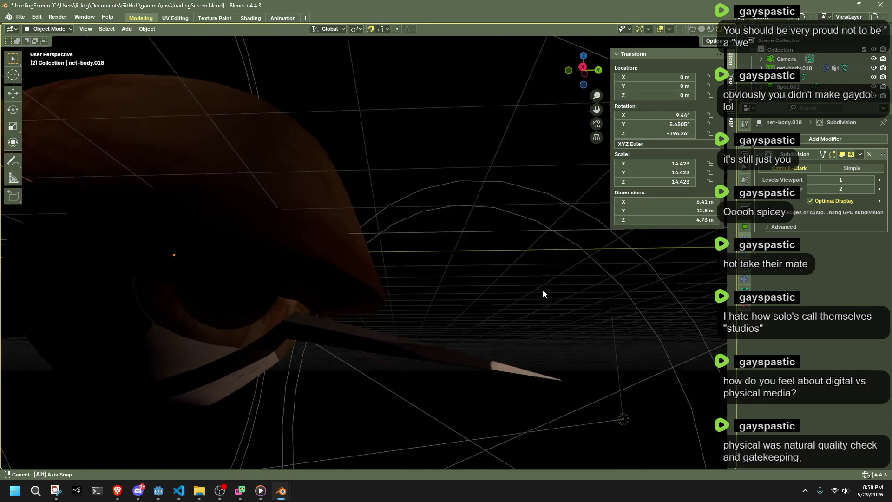
scroll(563, 296, down, 3)
Save the file and check the framing through the scene camera
key(ctrl+s)
mouse_move(551, 295)
middle_down()
mouse_move(340, 291)
mouse_move(411, 312)
middle_up()
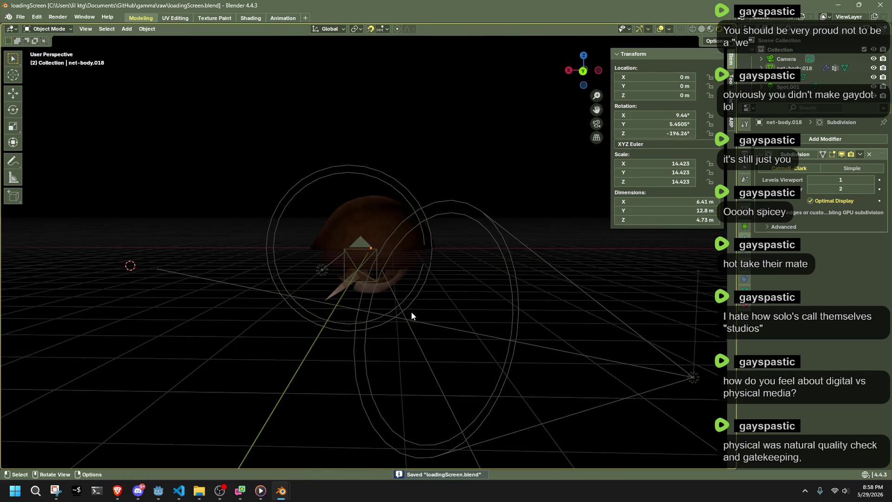
click(584, 72)
key(Up)
key(KP_0)
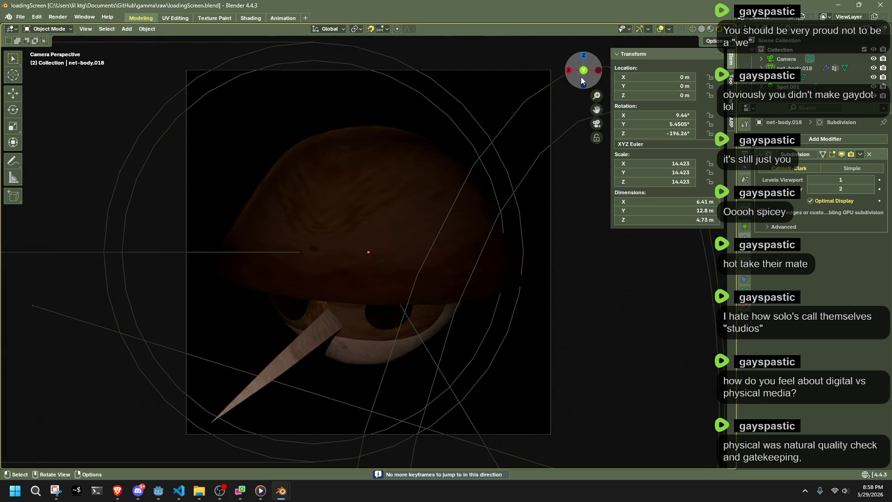
In the Animation workspace with Auto Keying on, insert a transform keyframe for the bird body
click(282, 18)
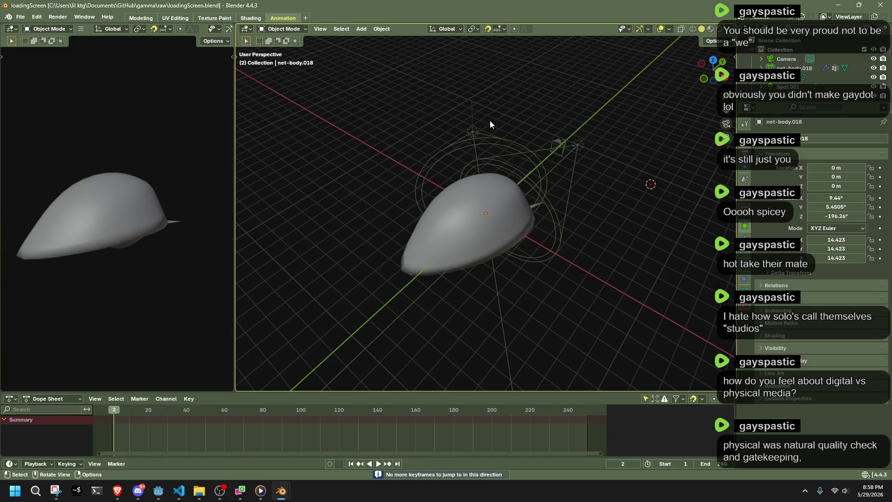
key(KP_0)
click(512, 189)
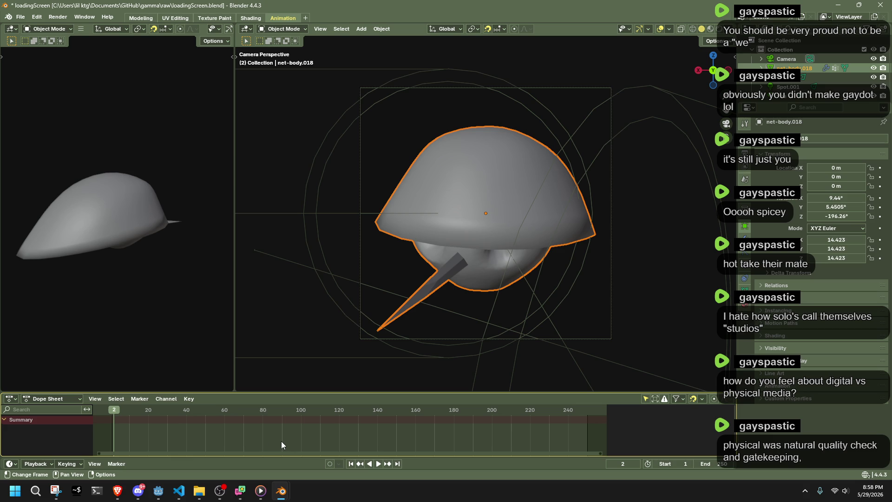
click(330, 462)
key(i)
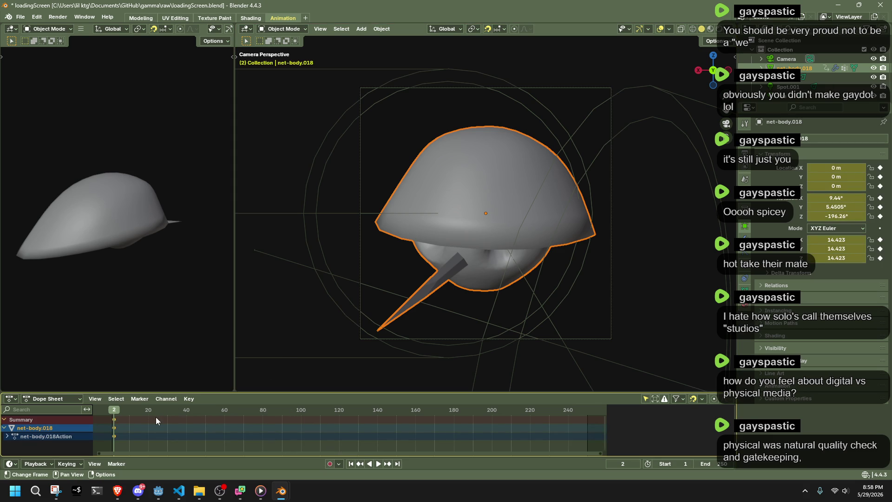
Shift the bird's keyframes back to frame 0 in the dope sheet
mouse_move(125, 412)
mouse_down()
mouse_move(116, 412)
mouse_move(144, 417)
mouse_move(113, 442)
mouse_up()
middle_drag(114, 442, 310, 439)
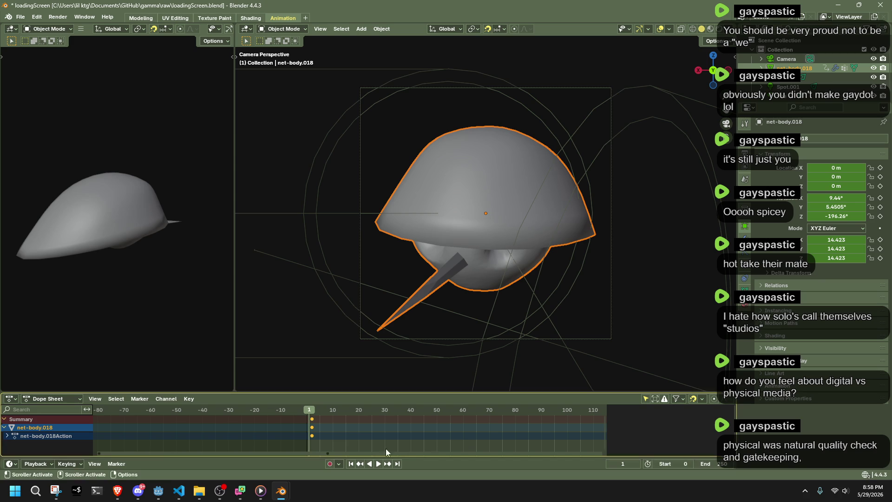
key(g)
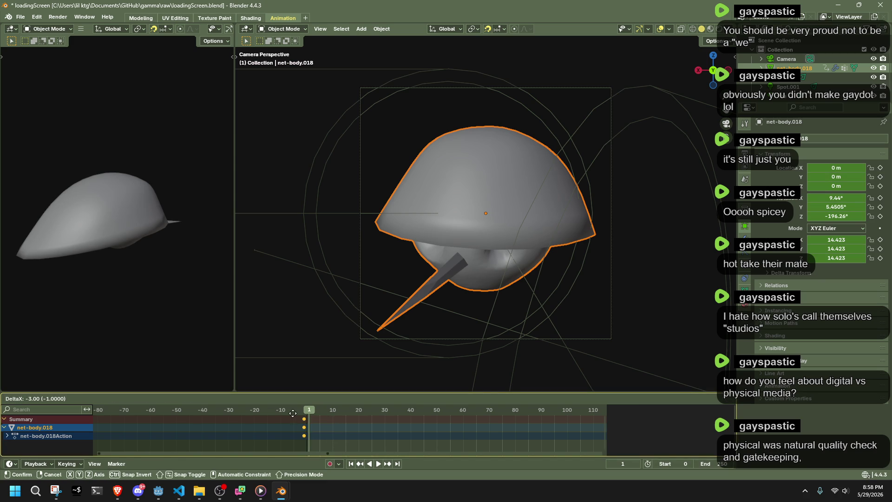
click(293, 414)
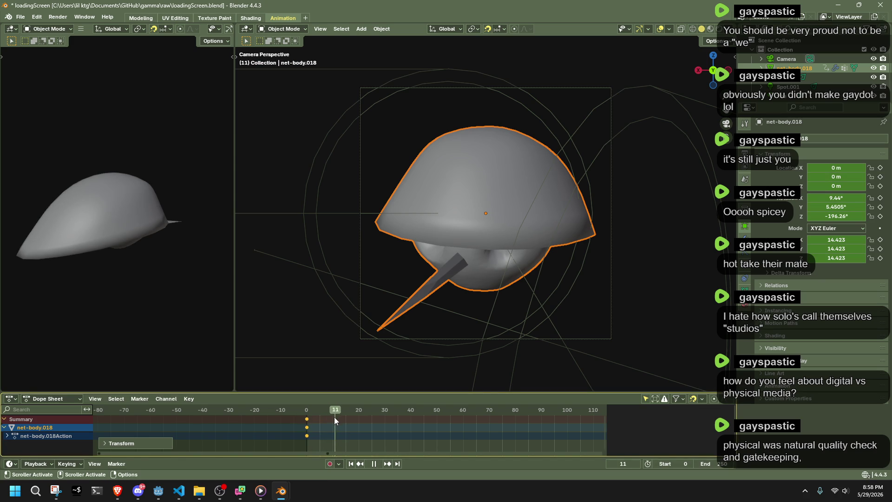
Preview playback, scrub to the head-turn frame and begin rotating the bird about Z
click(337, 413)
click(401, 381)
key(space)
click(307, 412)
drag(307, 412, 319, 418)
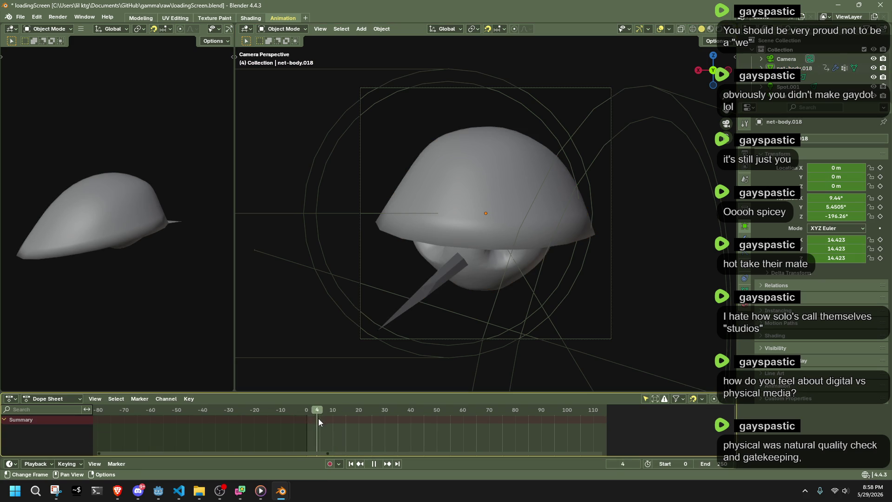
key(space)
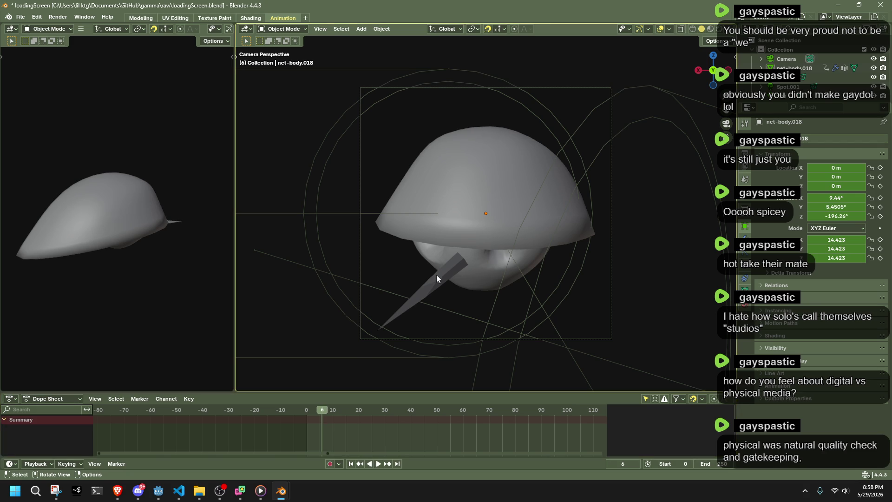
click(446, 279)
key(r)
key(z)
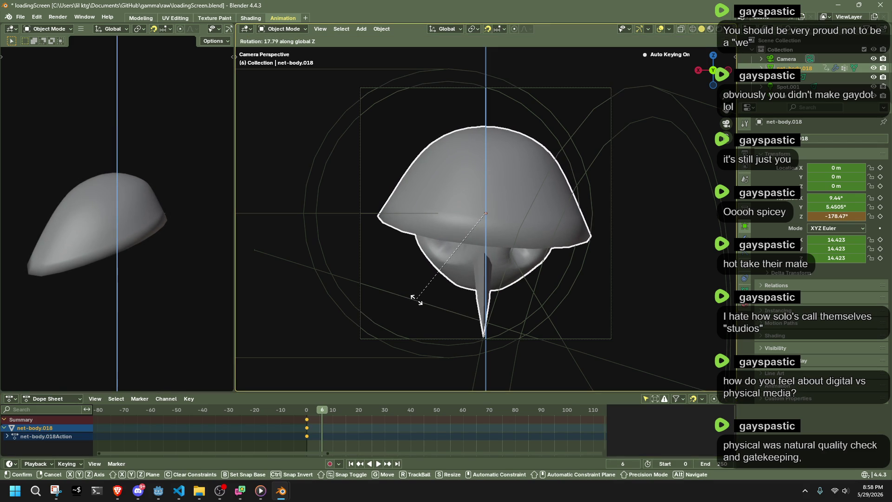
Confirm the head turn at frame 6, set the keyframes to Elastic interpolation and play it back
click(417, 299)
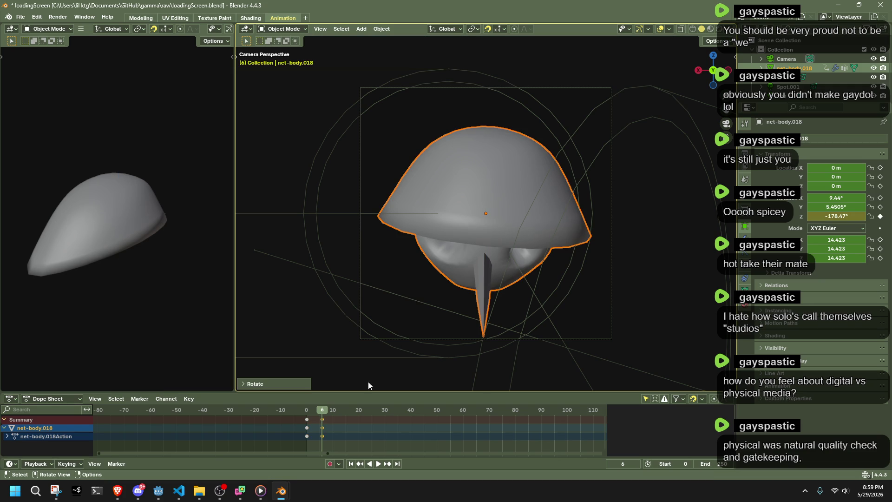
click(308, 411)
drag(308, 411, 346, 411)
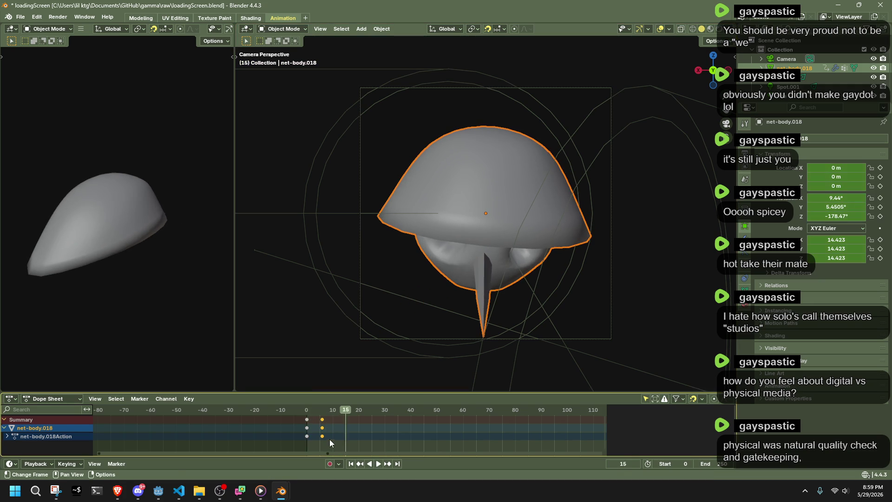
right_click(307, 421)
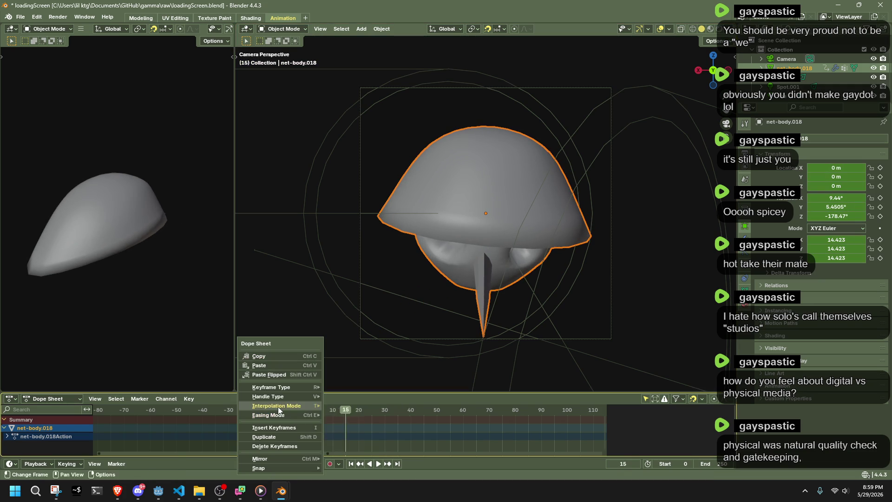
mouse_move(277, 406)
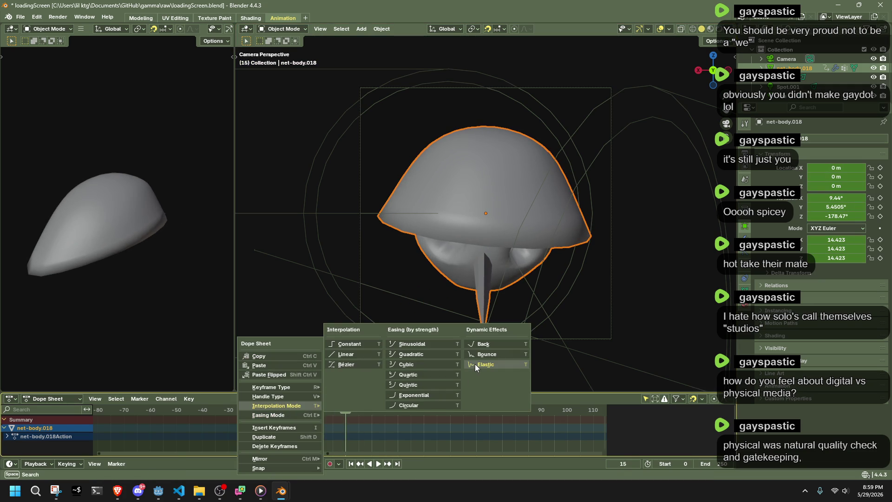
click(475, 364)
key(space)
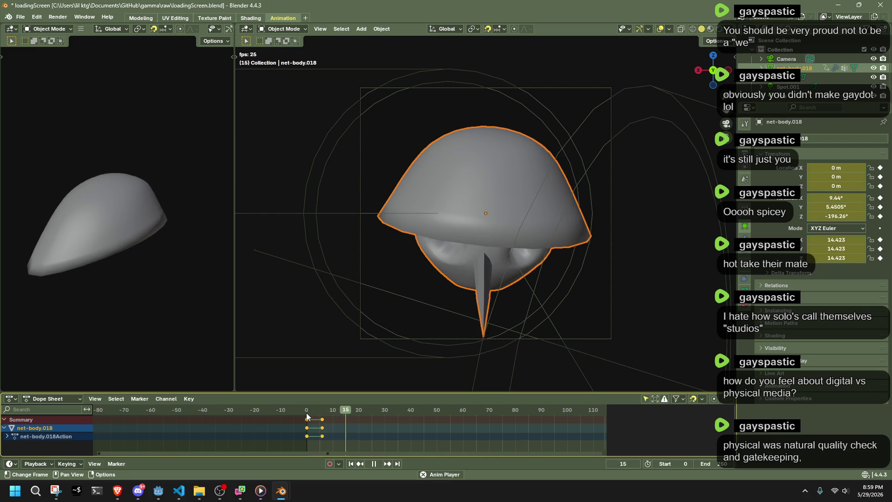
key(space)
Reapply Elastic interpolation from the keyframe menu and replay to check the bounce
right_click(313, 421)
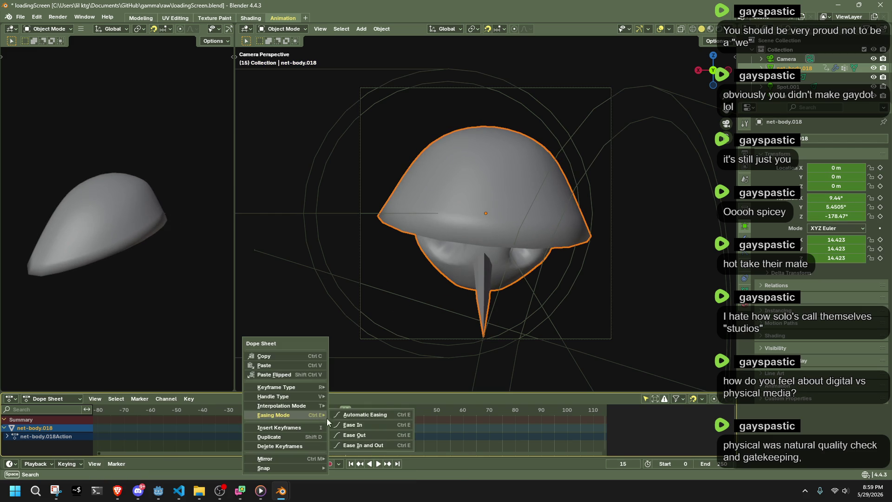
click(303, 435)
right_click(316, 430)
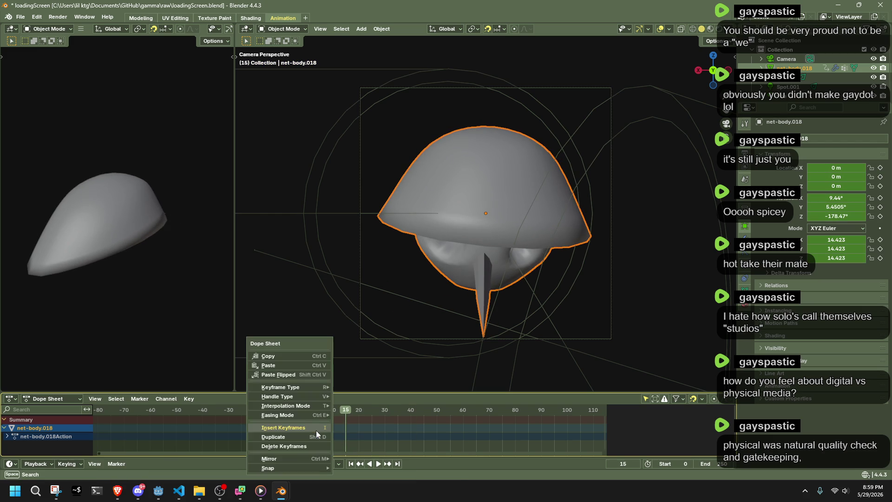
key(Escape)
right_click(300, 411)
mouse_move(285, 406)
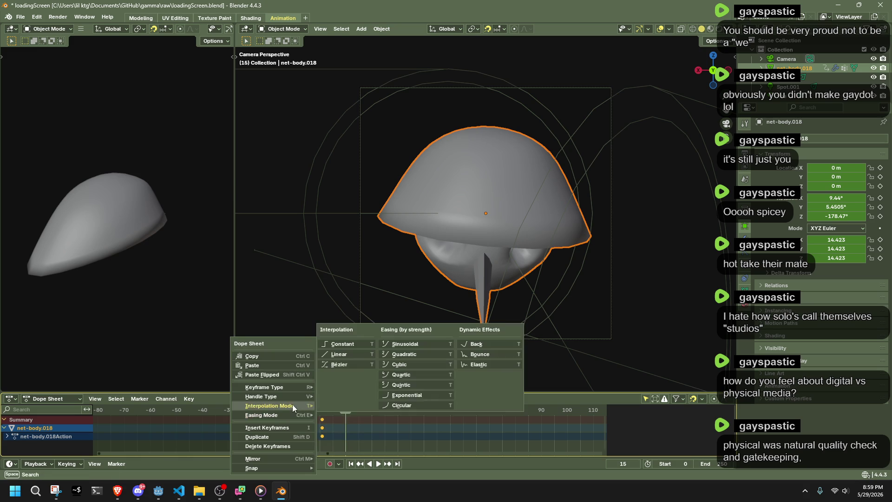
click(481, 345)
key(space)
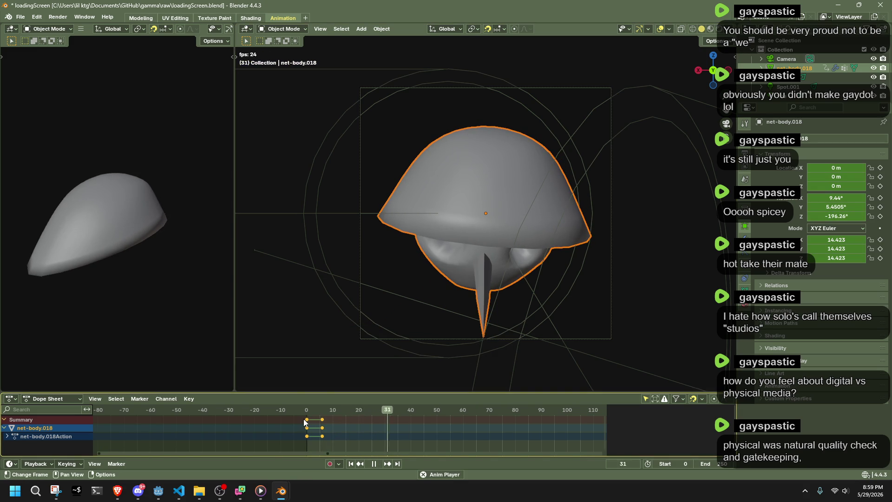
mouse_move(305, 418)
mouse_down()
mouse_move(306, 411)
mouse_move(327, 426)
mouse_up()
key(space)
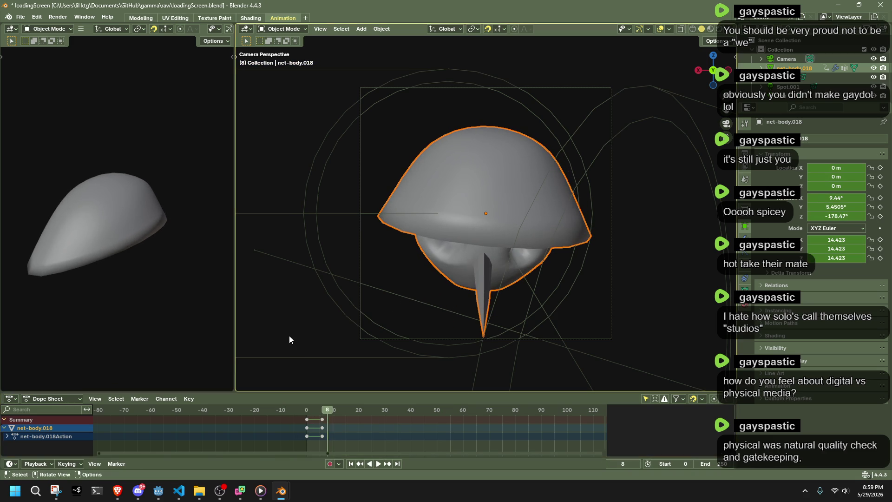
Deselect the bird and save the blend file
click(290, 335)
key(ctrl+s)
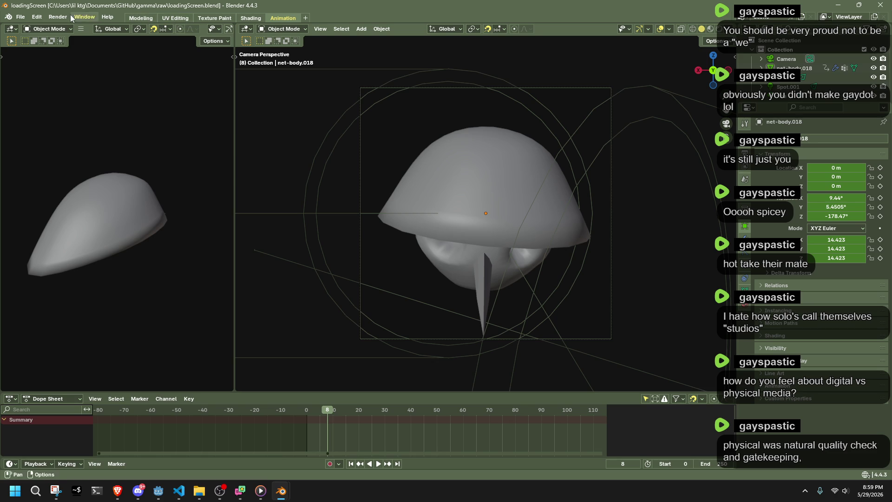
Set the render engine to Cycles with GPU Compute as the device
click(744, 140)
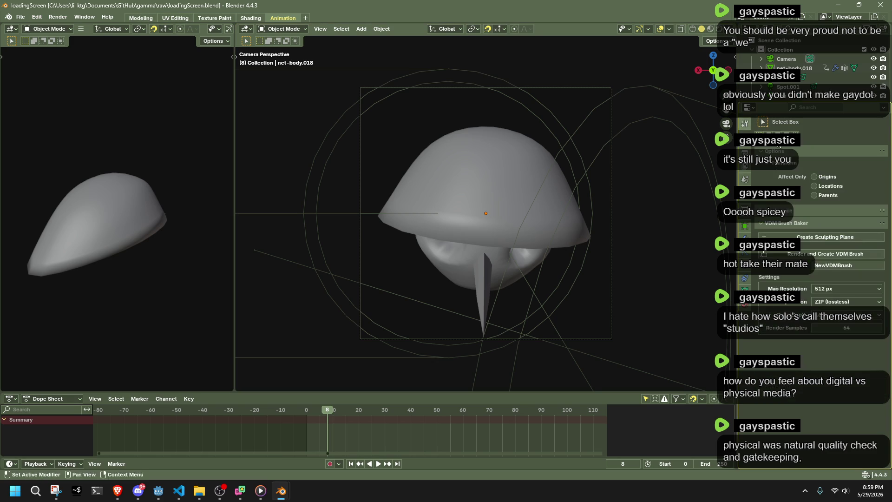
click(837, 138)
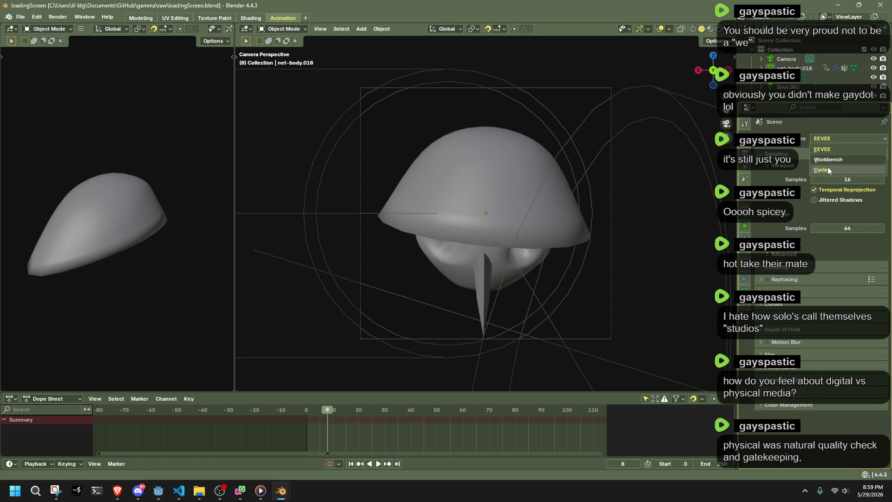
click(827, 167)
click(848, 162)
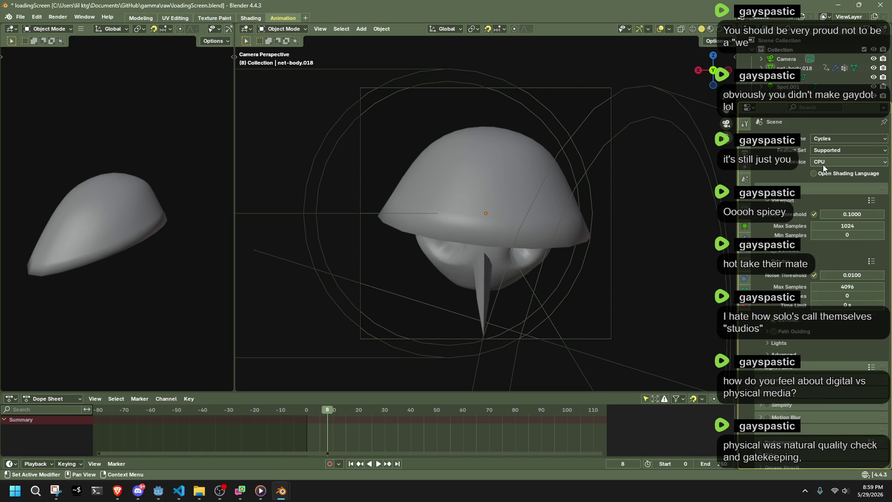
click(846, 182)
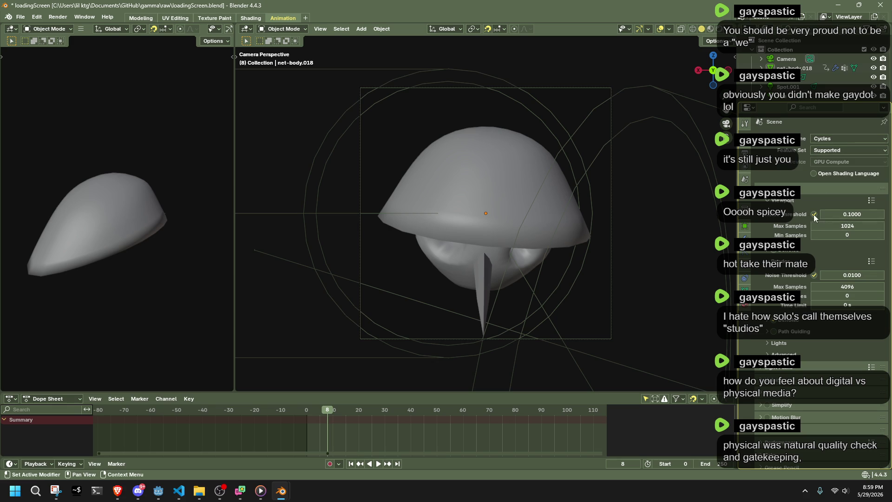
In the Modeling workspace leave edit mode, drop rendered shading and start rendering the current frame
click(140, 17)
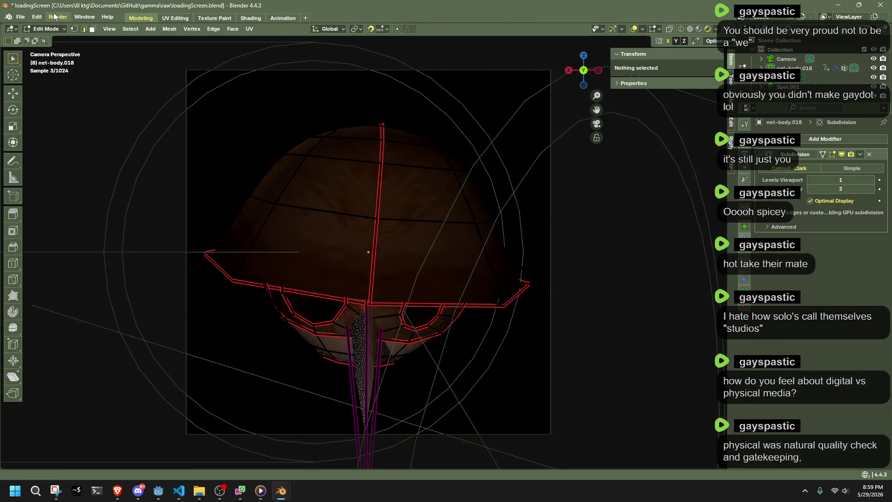
click(57, 16)
key(Escape)
scroll(523, 313, down, 3)
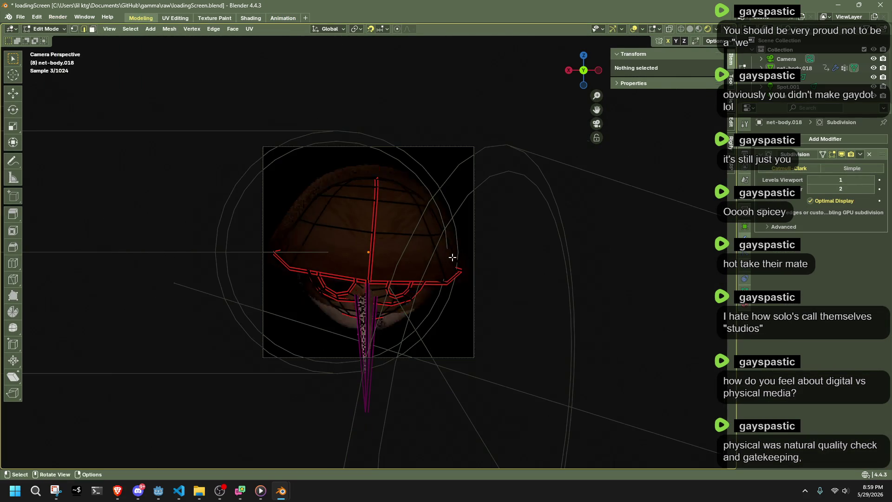
key(Tab)
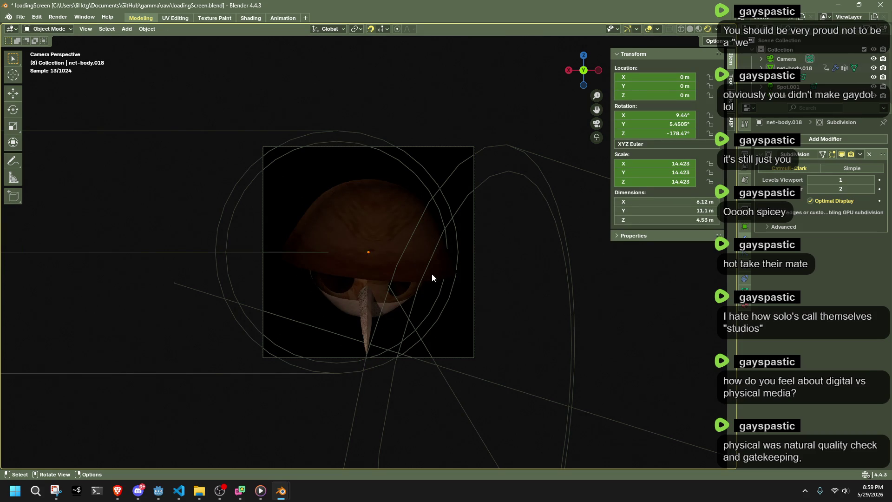
click(704, 28)
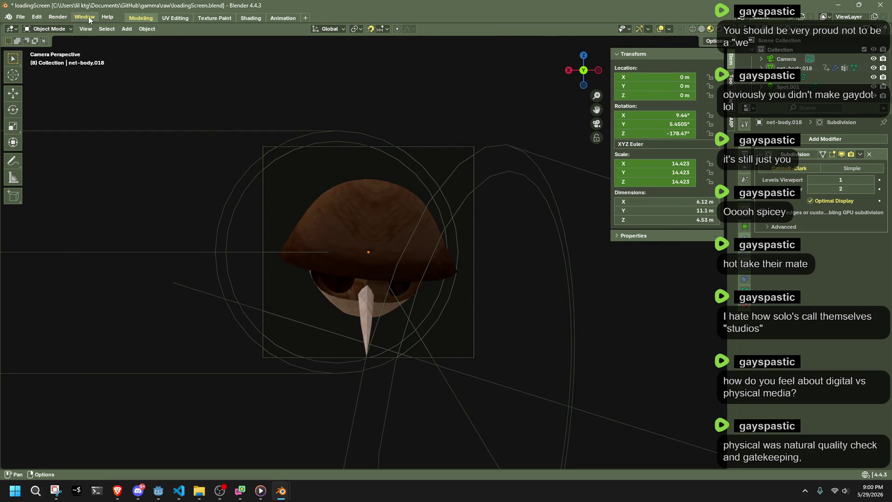
click(58, 18)
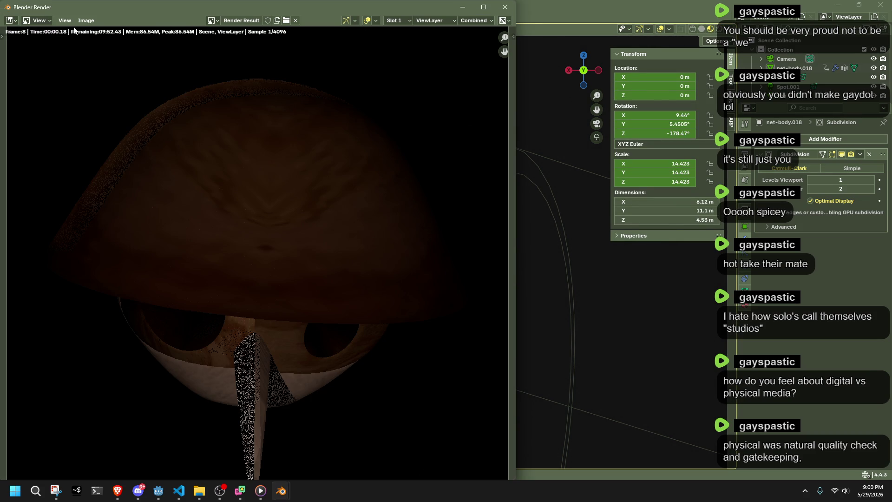
scroll(225, 270, down, 2)
scroll(239, 333, up, 3)
scroll(243, 338, down, 2)
scroll(243, 335, up, 1)
scroll(243, 335, up, 3)
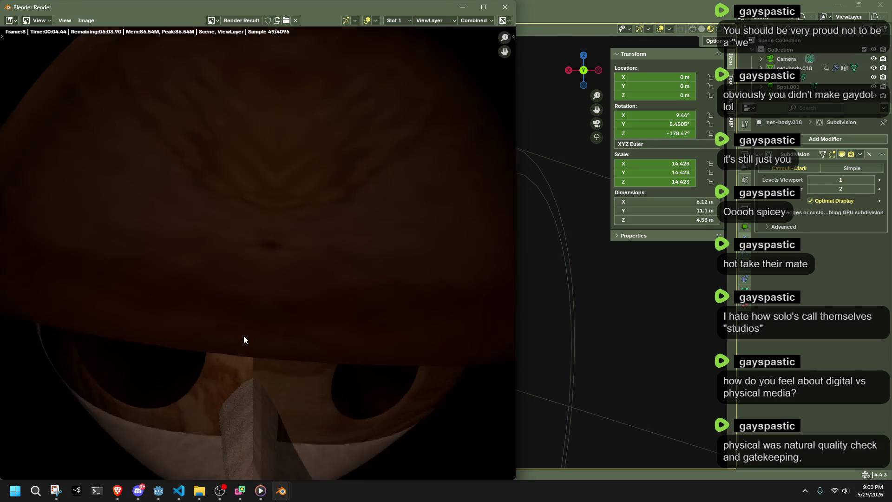
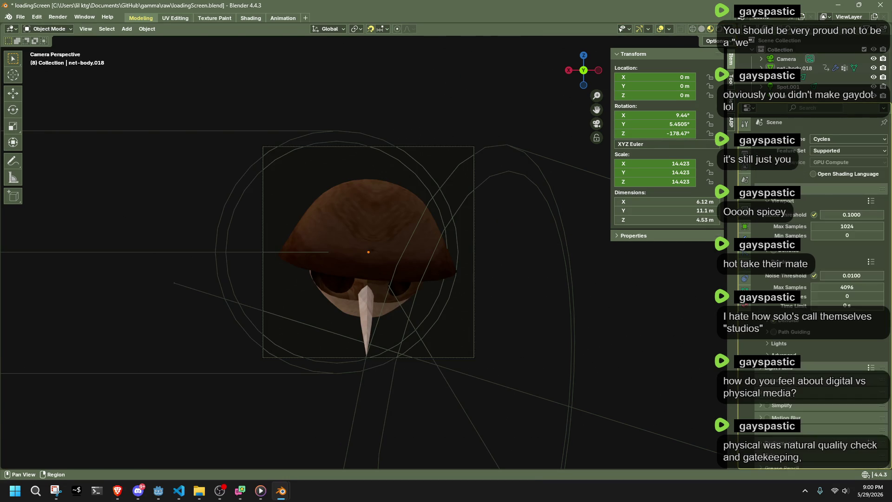
Check the OBJ_GRAYBALL.png texture and LoadingSprite node in Godot, then return to Blender
click(160, 490)
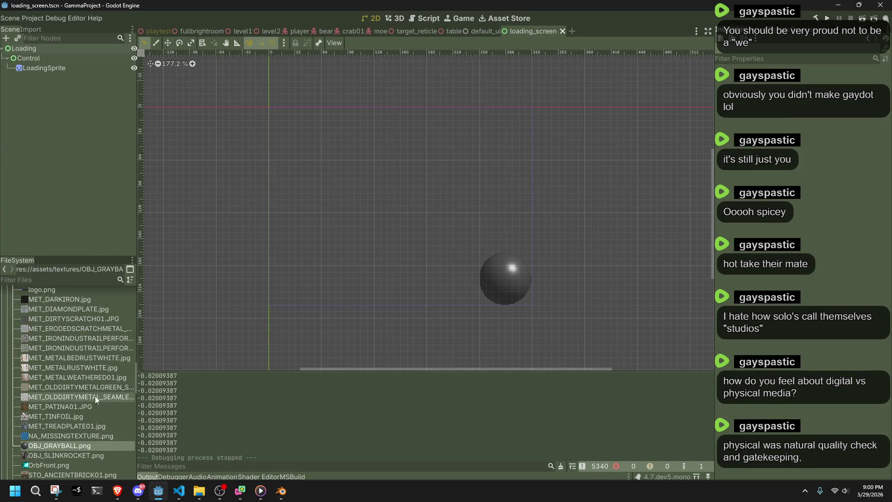
click(74, 445)
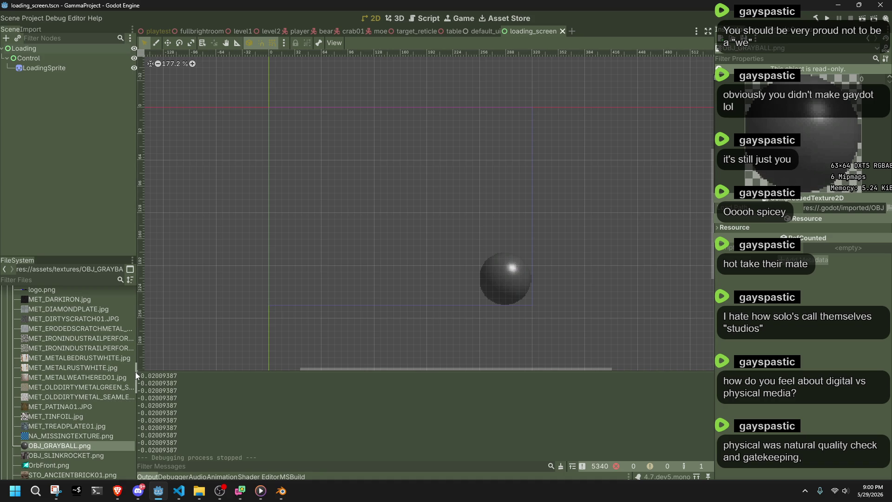
click(499, 287)
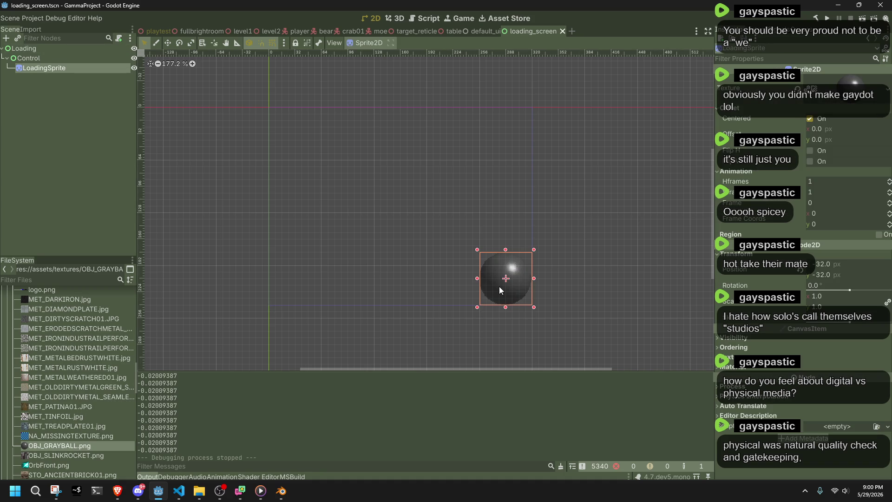
key(alt+Tab)
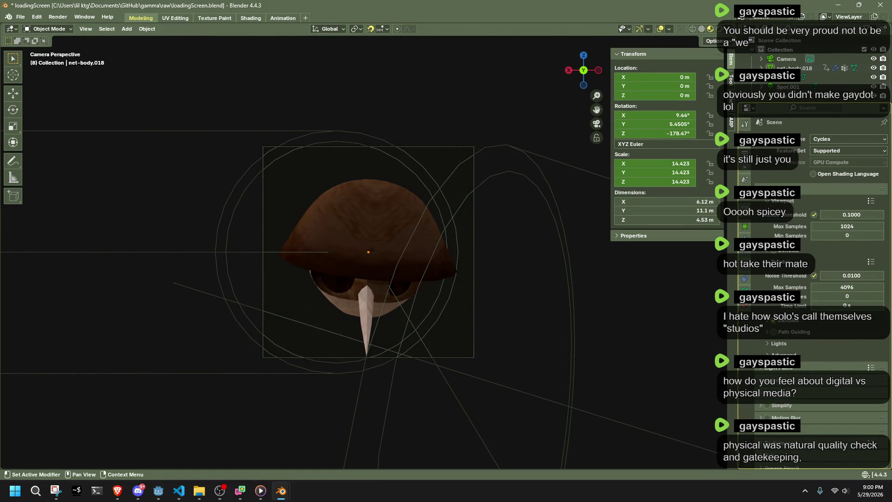
Set the render output resolution to 32 × 32 px and test-render the character
click(745, 167)
double_click(847, 152)
text(32)
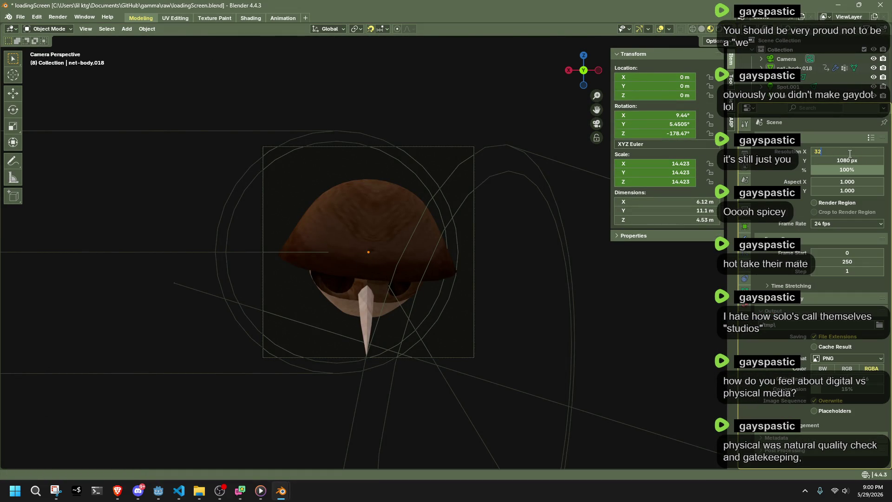
key(Return)
double_click(847, 161)
text(32)
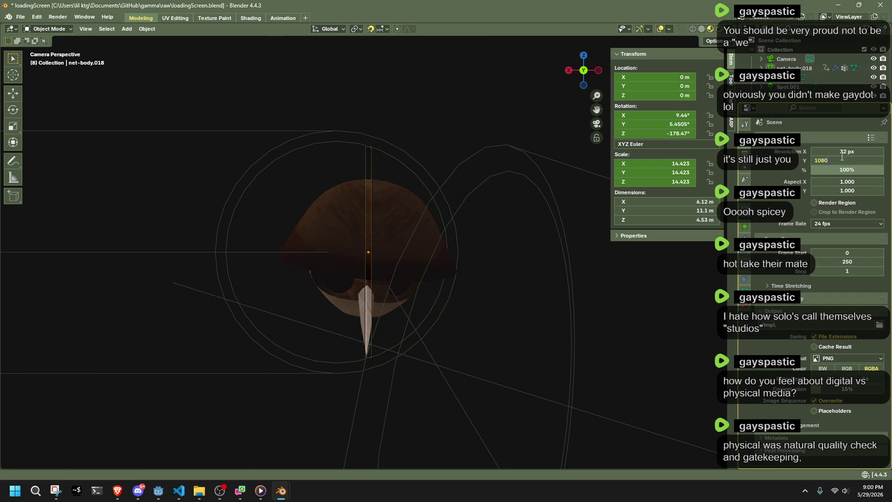
key(Return)
click(57, 18)
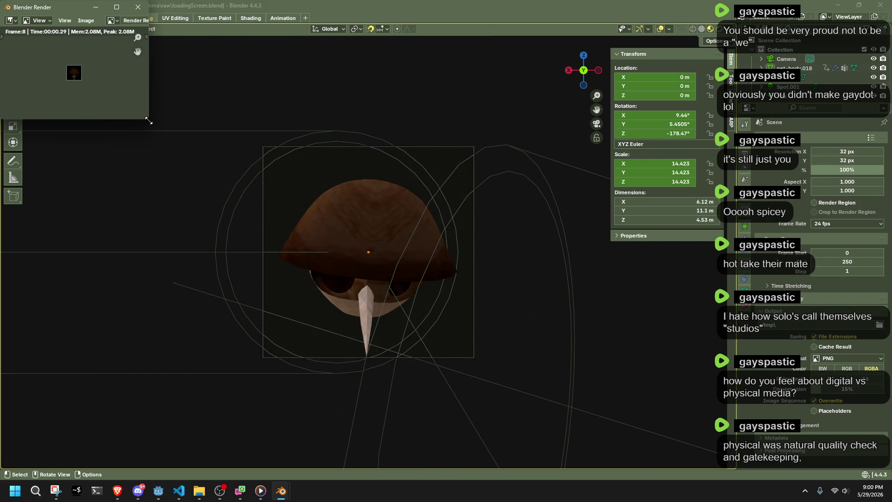
drag(148, 118, 305, 268)
scroll(153, 152, up, 3)
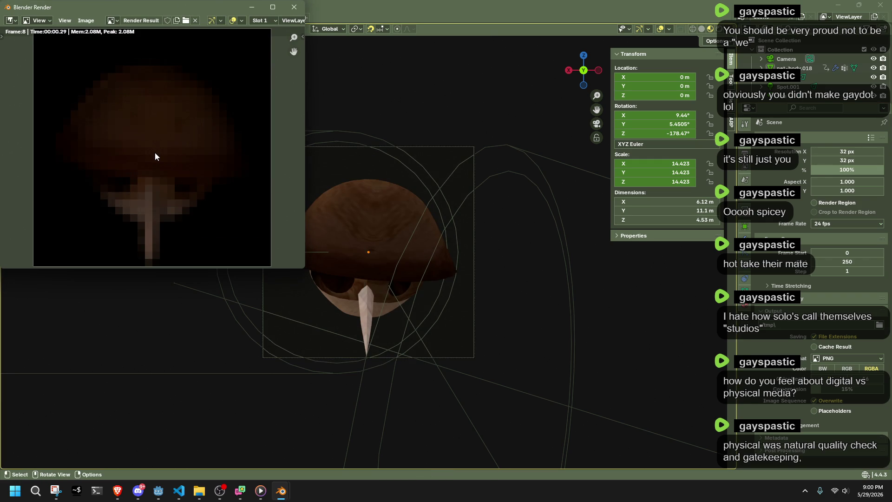
scroll(155, 153, down, 1)
click(294, 7)
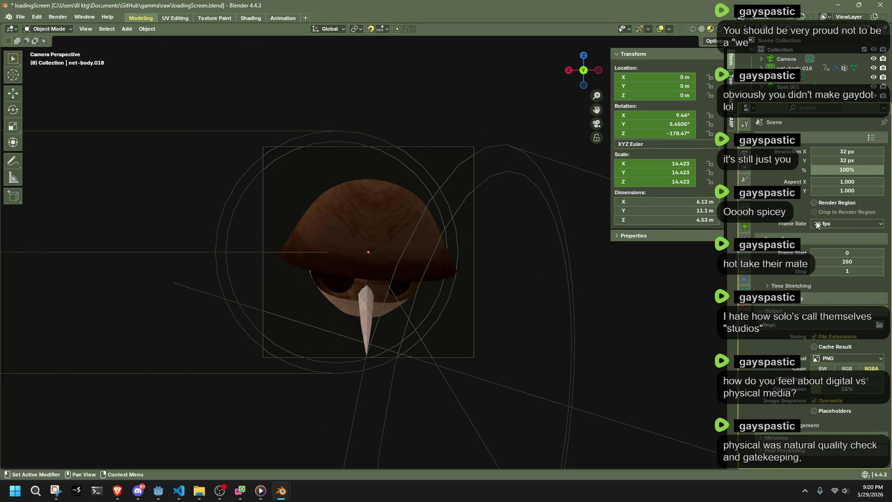
Set the World background colour's alpha to 0 and render another test image
click(745, 183)
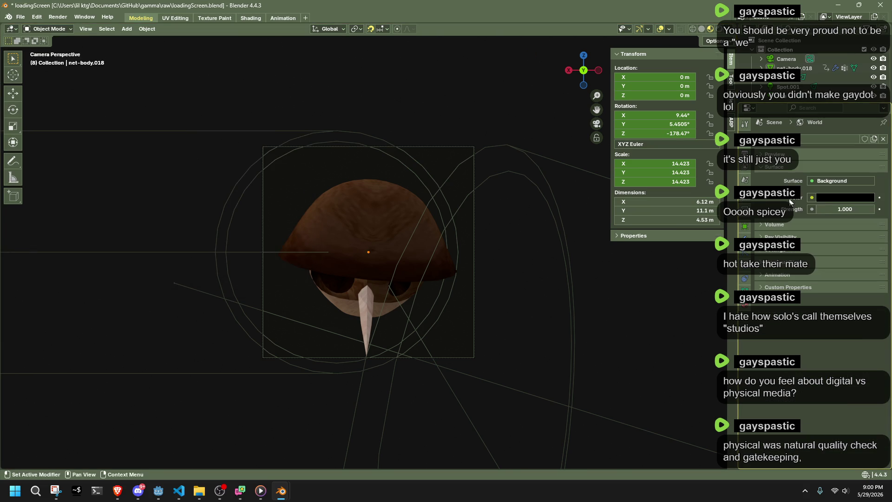
click(826, 197)
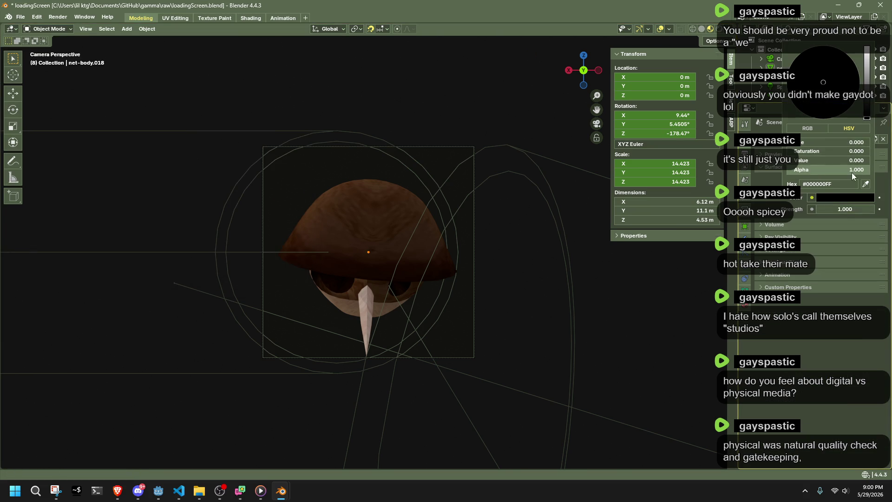
drag(850, 172, 787, 172)
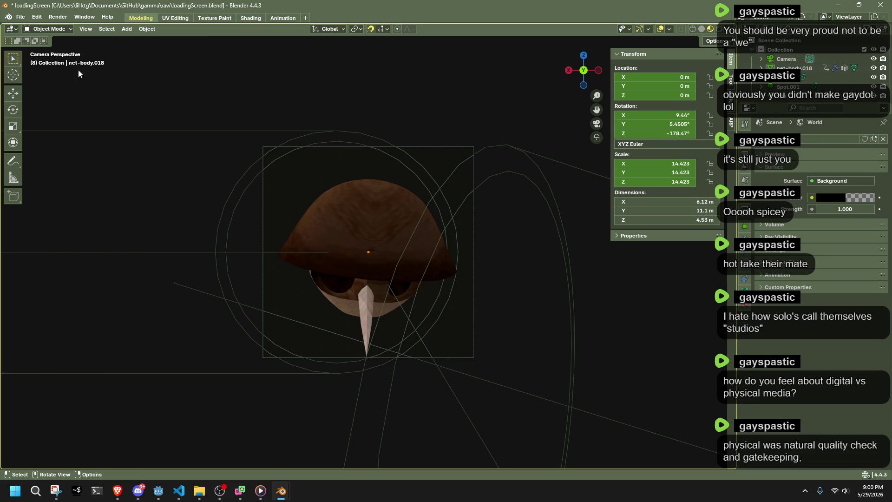
click(58, 17)
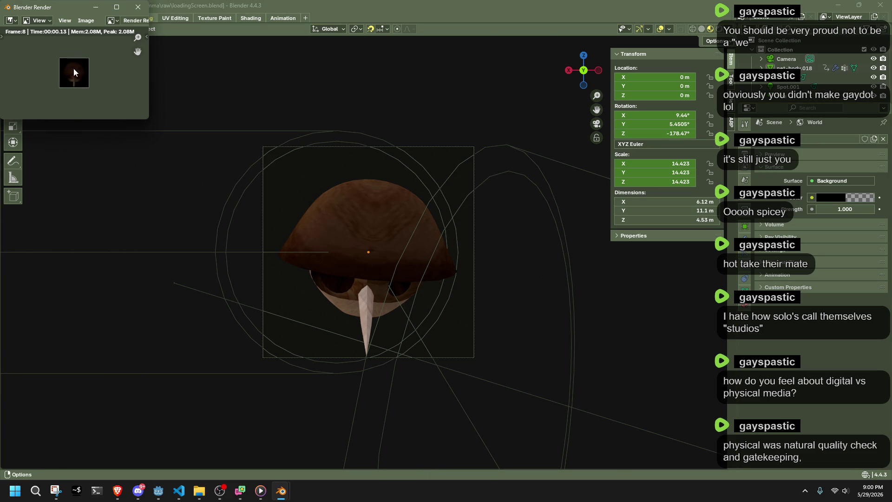
click(139, 8)
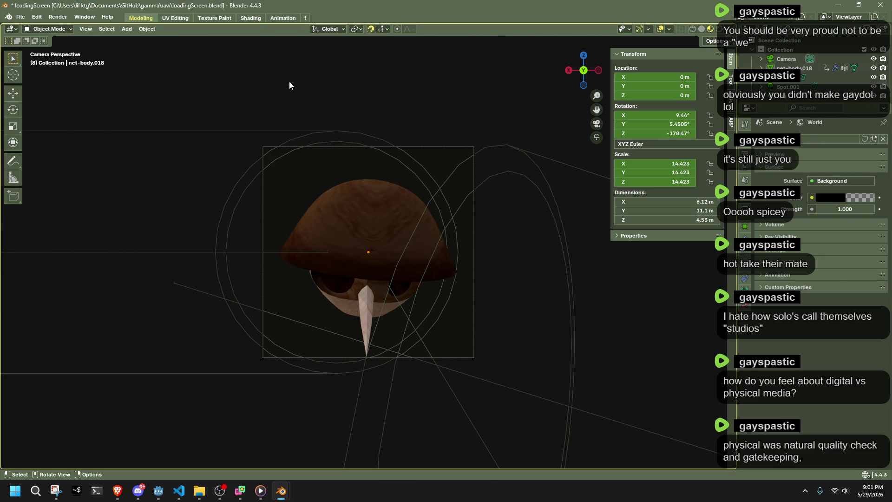
Scrub the Animation timeline to frame 0 for the starting pose and save the blend file
click(282, 17)
drag(309, 409, 307, 409)
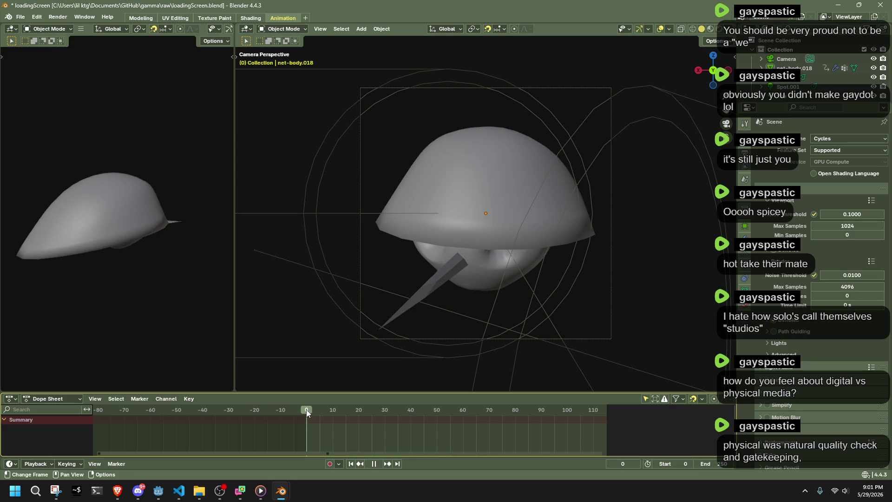
click(58, 17)
click(332, 129)
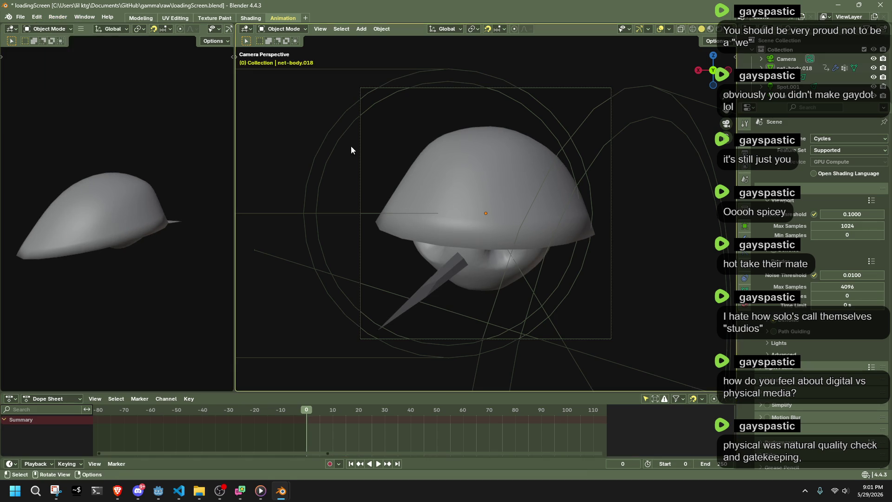
key(ctrl+s)
click(141, 17)
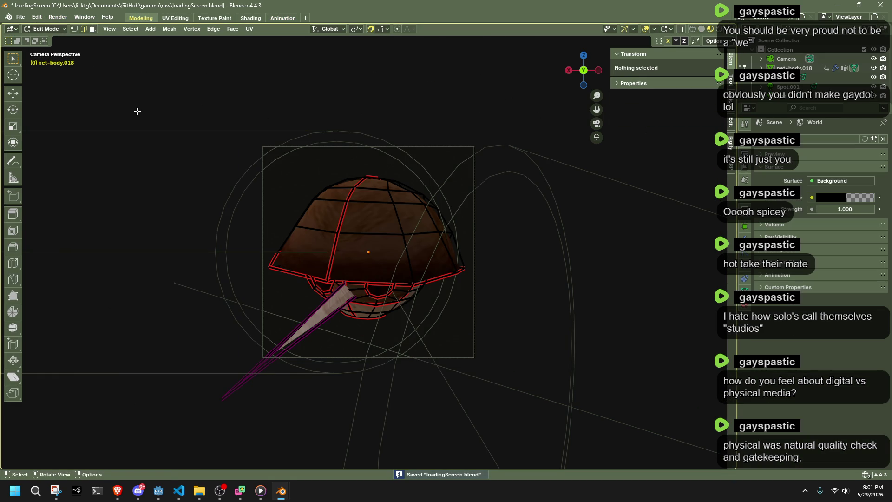
Render the frame 0 pose, then look over the world shader and render engine settings
click(175, 18)
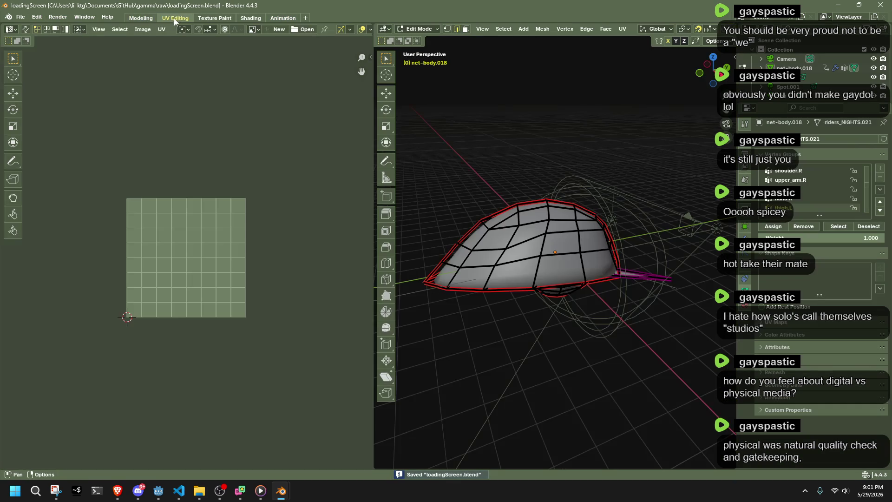
click(141, 17)
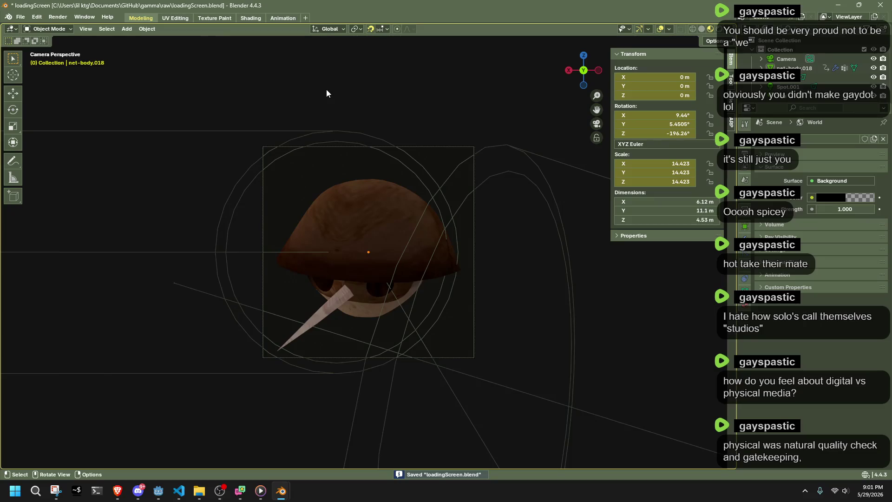
click(57, 17)
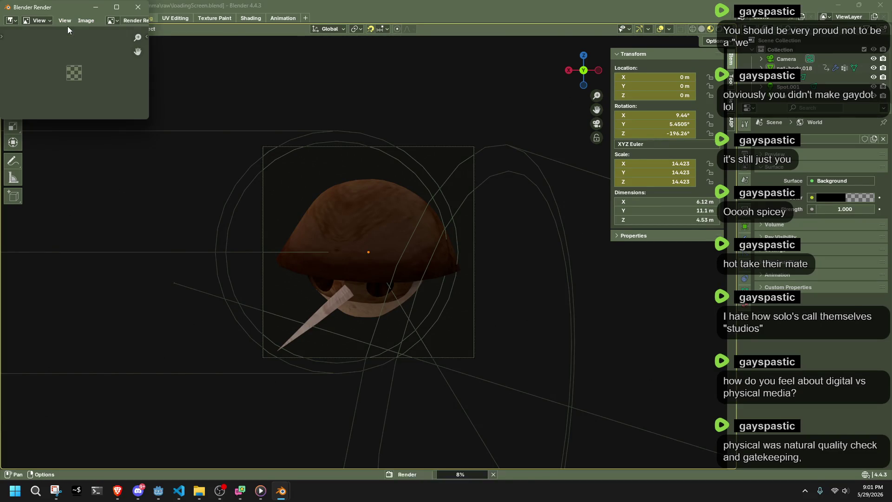
scroll(77, 91, up, 1)
scroll(77, 91, up, 1)
scroll(76, 91, up, 1)
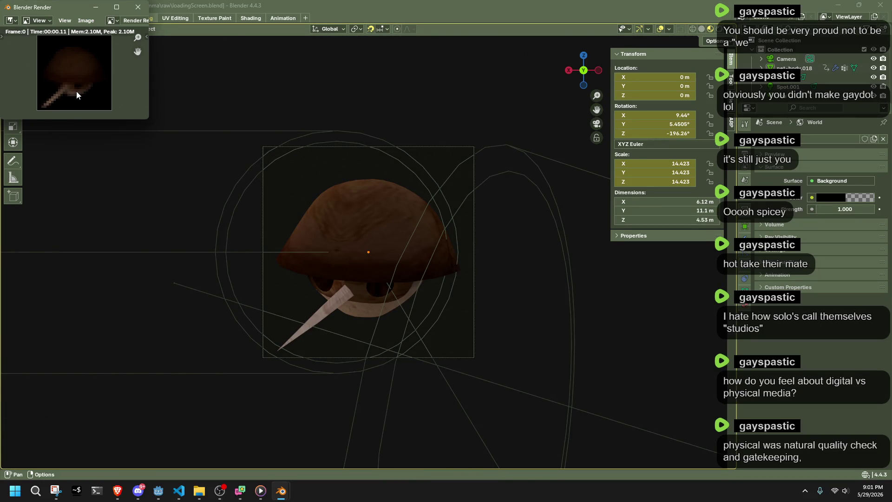
click(137, 8)
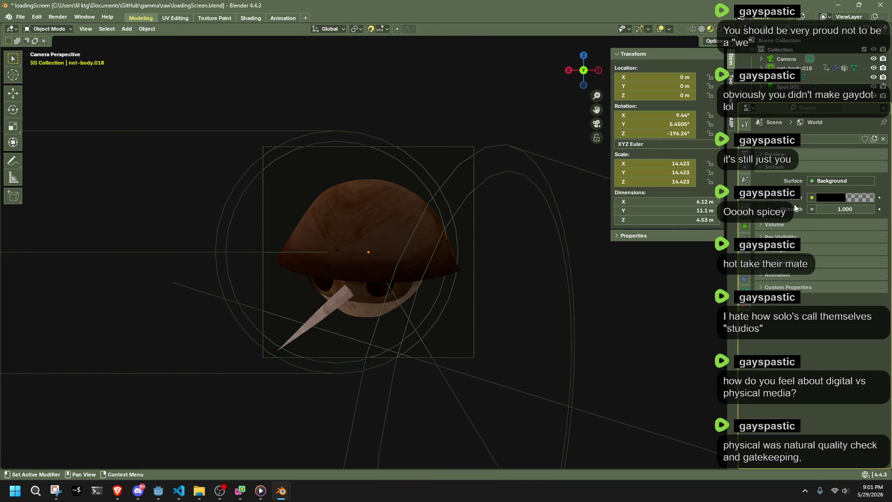
click(817, 181)
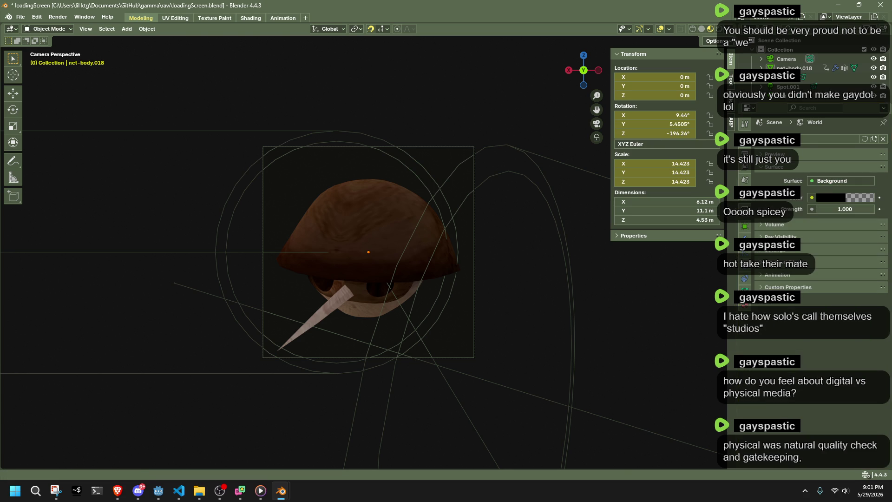
click(745, 139)
scroll(802, 238, down, 3)
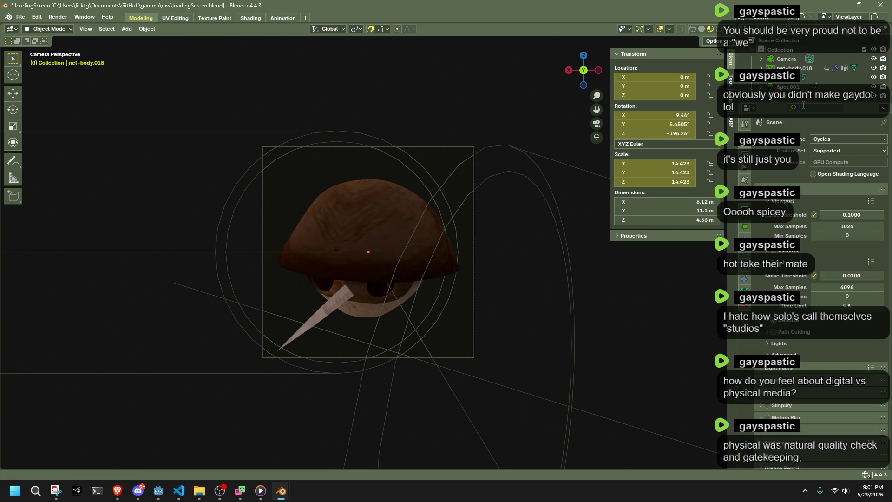
scroll(803, 280, down, 5)
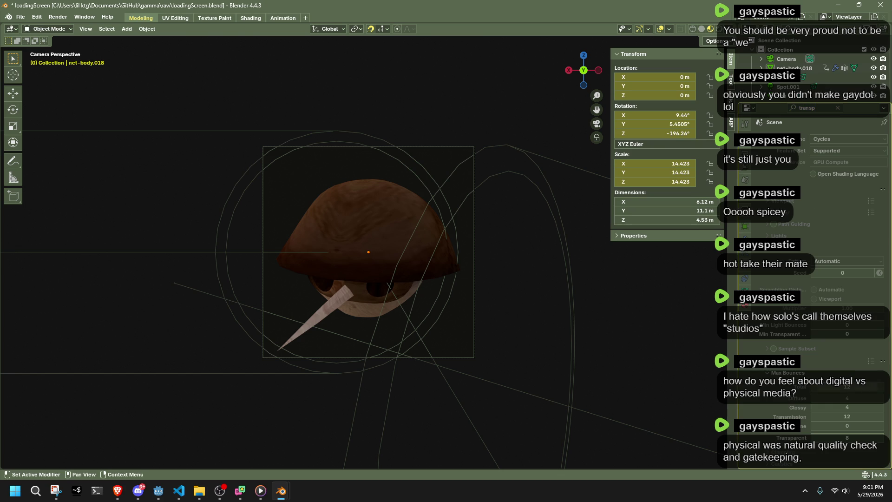
scroll(801, 359, down, 5)
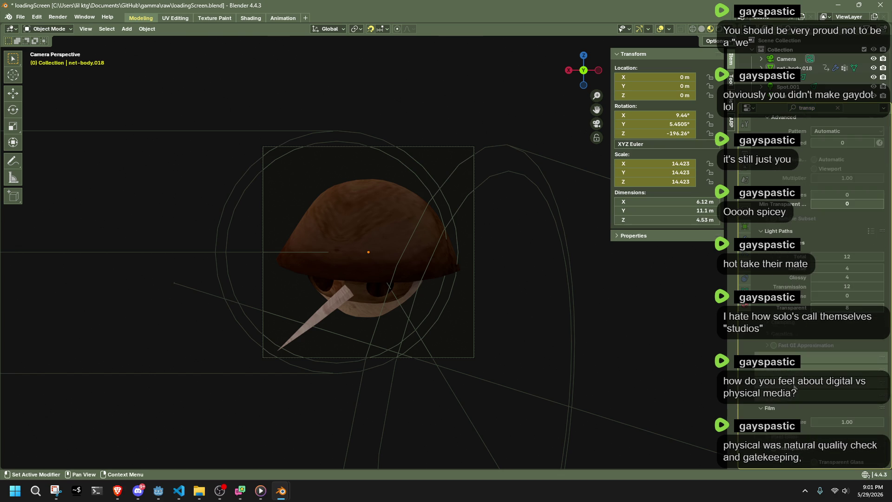
scroll(798, 377, down, 5)
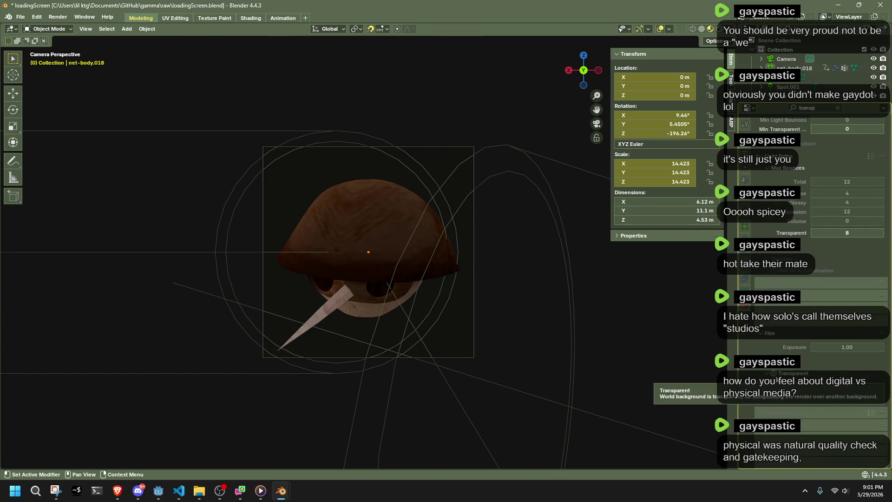
Enable Film > Transparent in the Cycles render settings and save the loadingScreen file
click(838, 108)
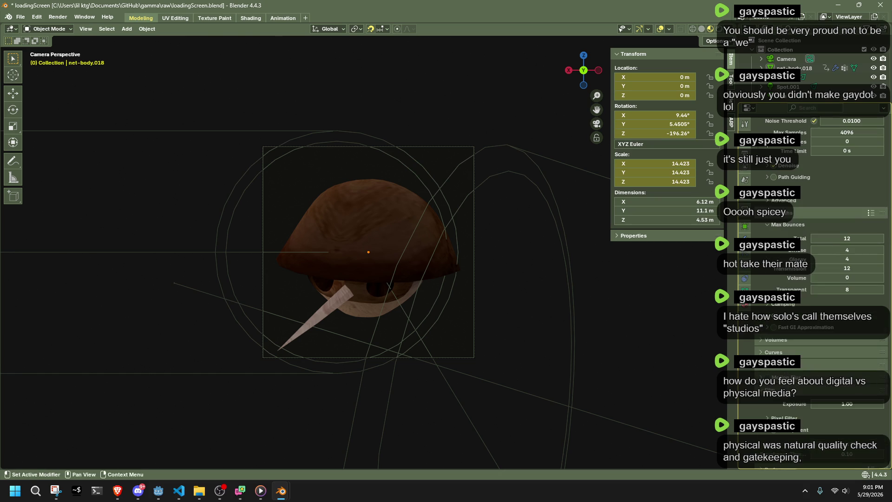
click(745, 164)
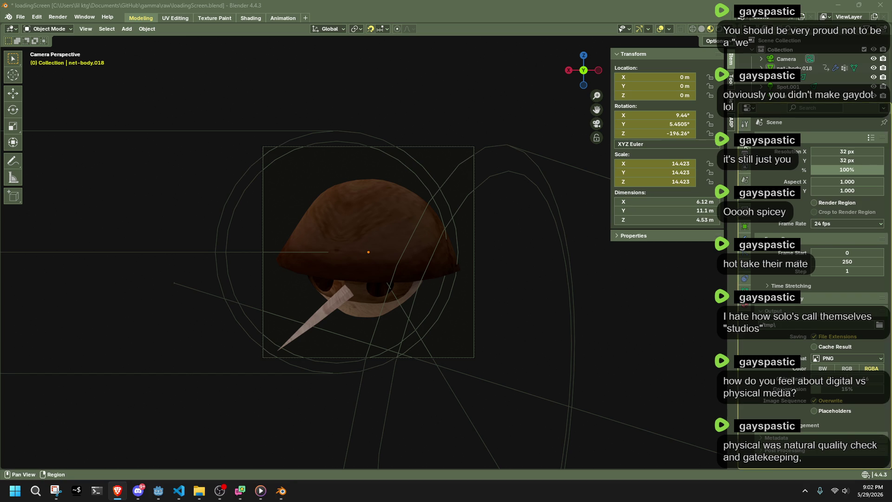
click(746, 149)
scroll(783, 205, down, 5)
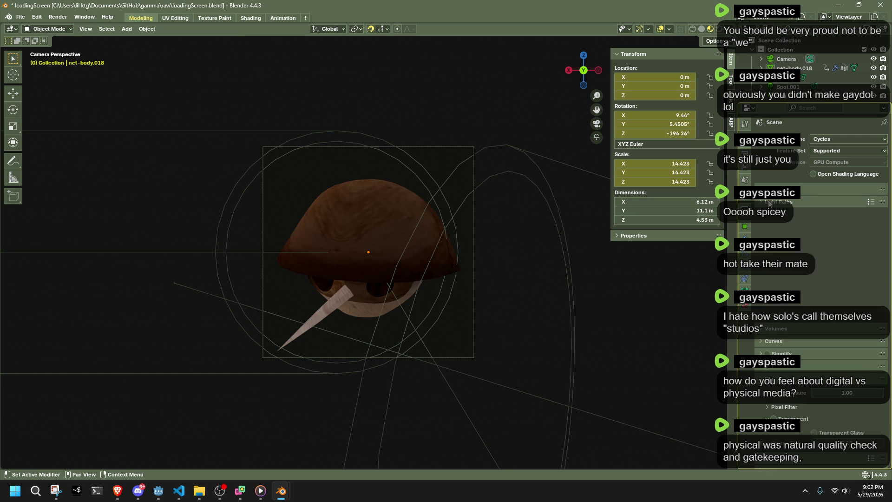
scroll(771, 202, down, 3)
click(775, 306)
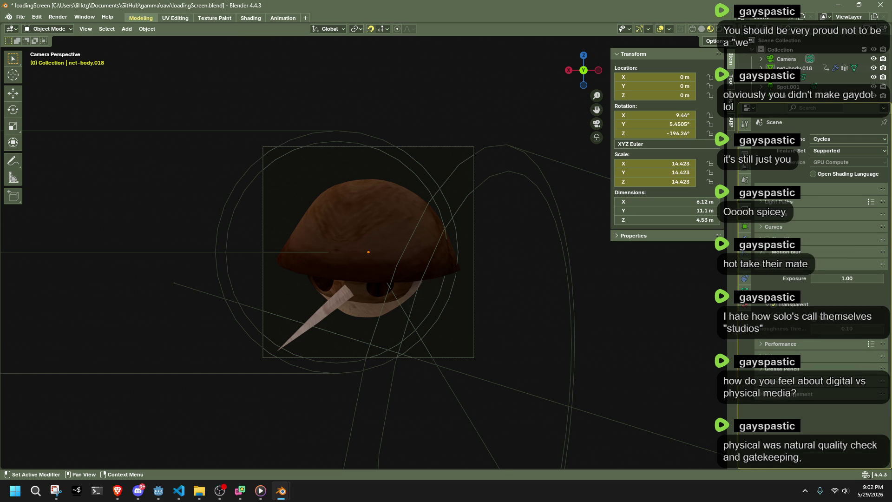
key(ctrl+s)
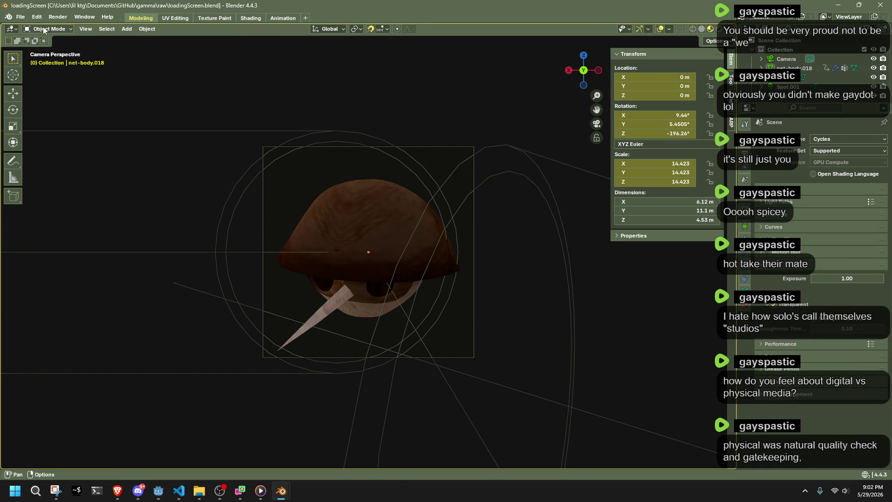
Render the current frame and inspect the 32 px result on its transparent background
click(57, 18)
click(77, 31)
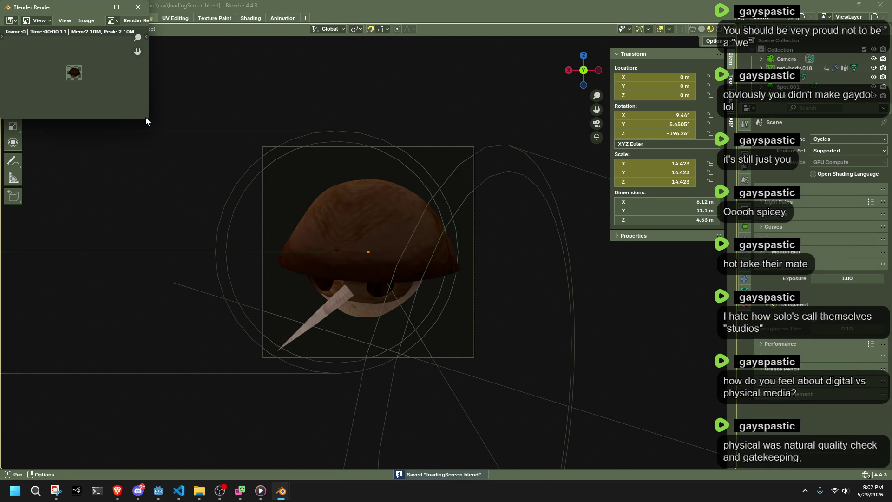
drag(145, 117, 670, 460)
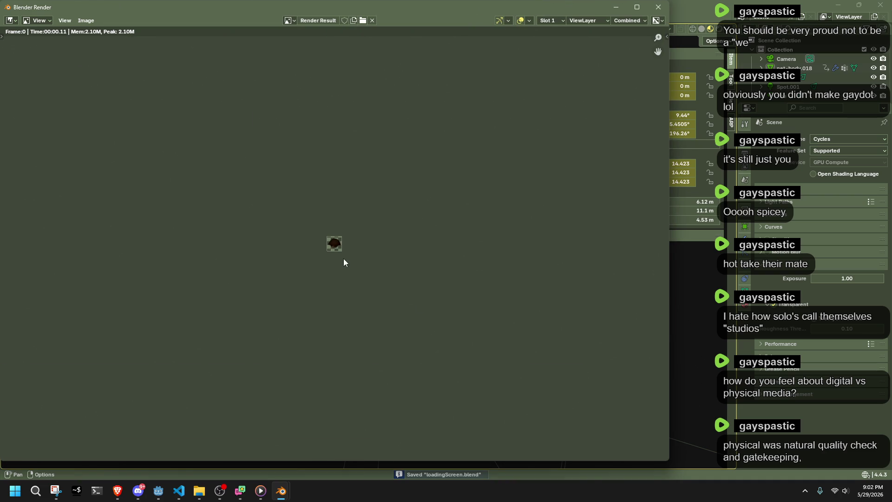
scroll(344, 264, up, 4)
scroll(344, 264, up, 2)
scroll(344, 263, up, 3)
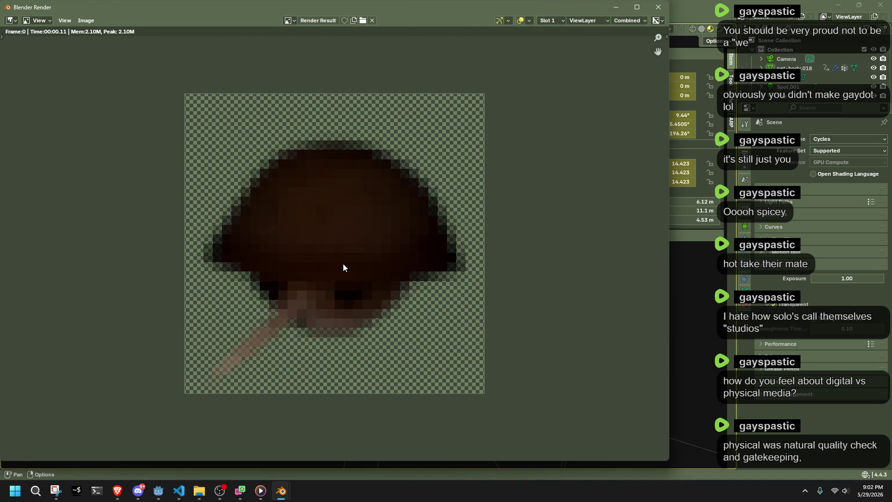
scroll(343, 263, down, 2)
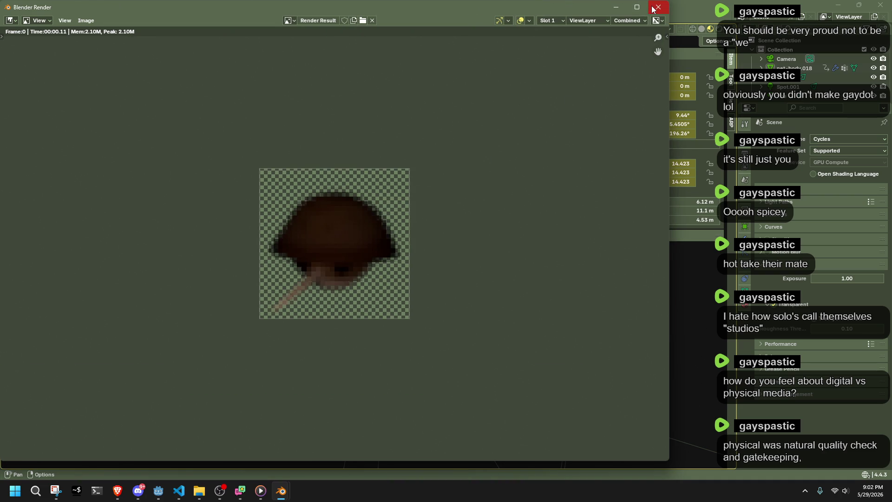
click(655, 9)
click(58, 7)
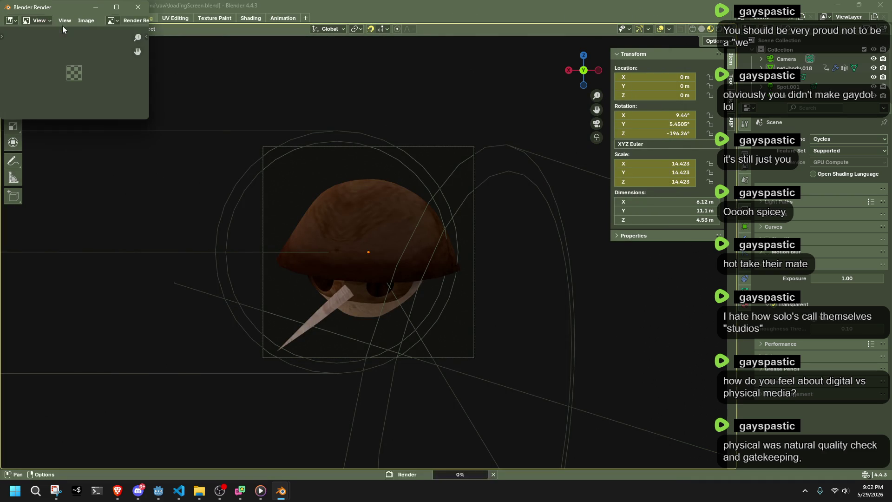
click(137, 6)
Raise the output resolution to 64 × 64 px and render again to check
click(745, 167)
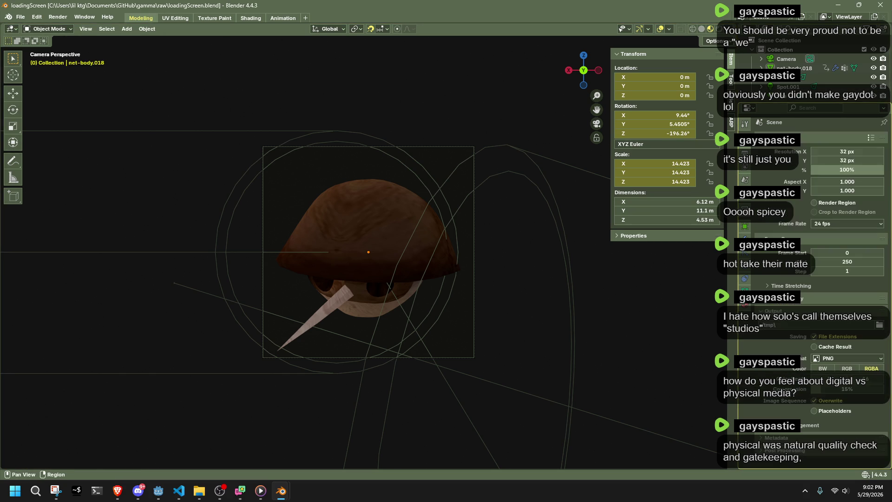
click(847, 151)
key(Return)
click(847, 161)
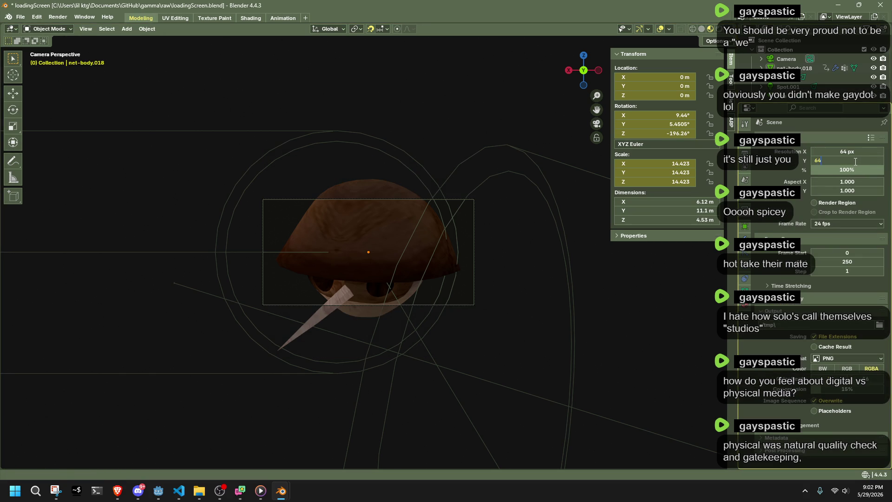
key(Return)
click(58, 18)
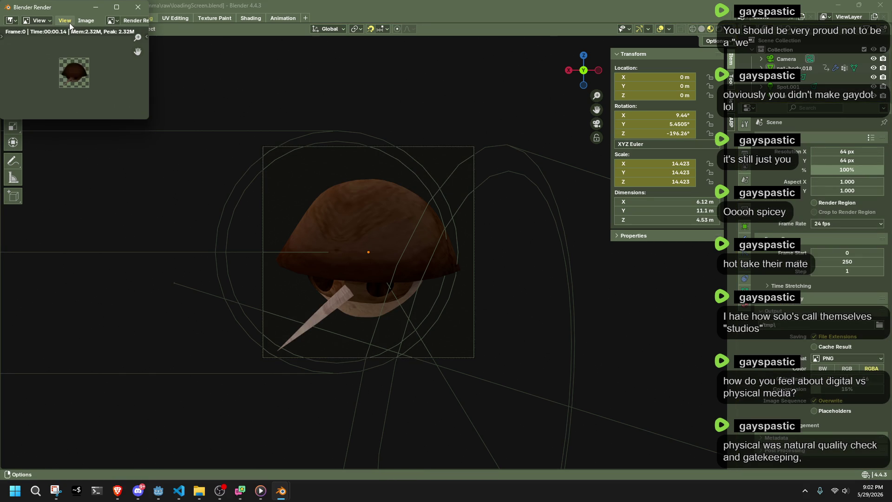
mouse_move(148, 119)
mouse_down()
mouse_move(433, 316)
mouse_move(585, 396)
mouse_up()
scroll(269, 229, up, 2)
scroll(270, 229, up, 1)
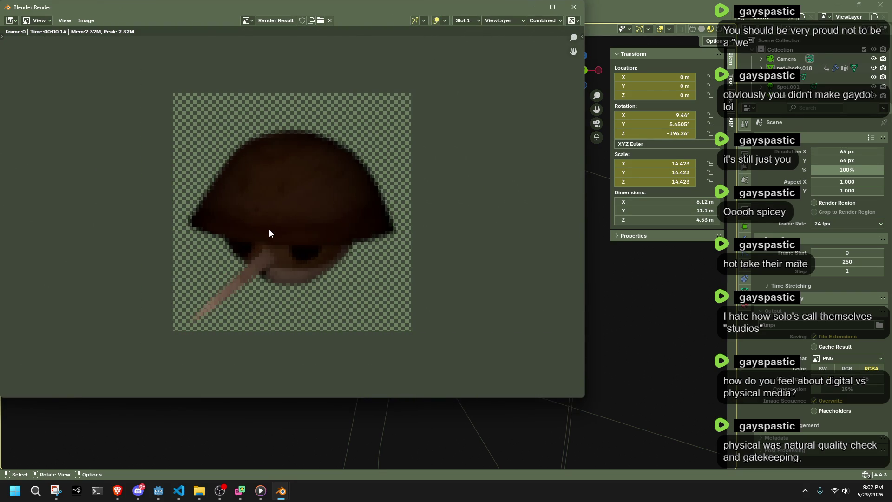
click(573, 8)
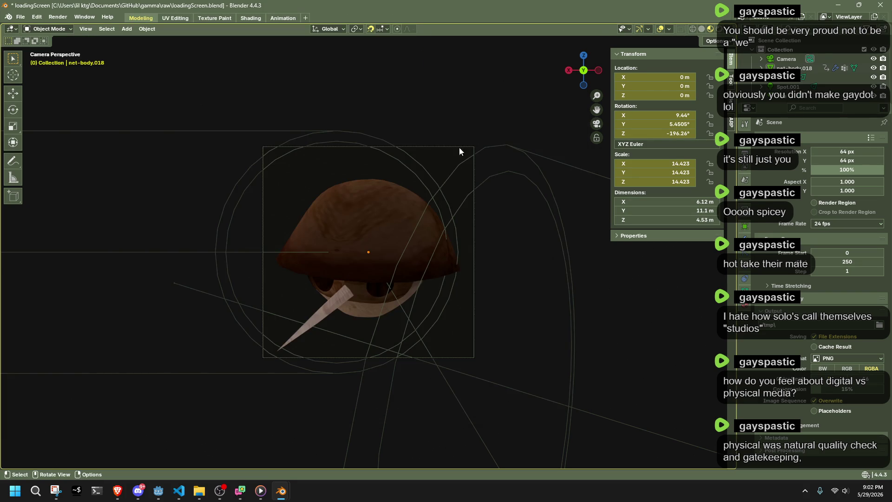
click(342, 149)
scroll(334, 199, up, 3)
scroll(353, 300, down, 1)
scroll(353, 300, down, 1)
scroll(353, 293, down, 2)
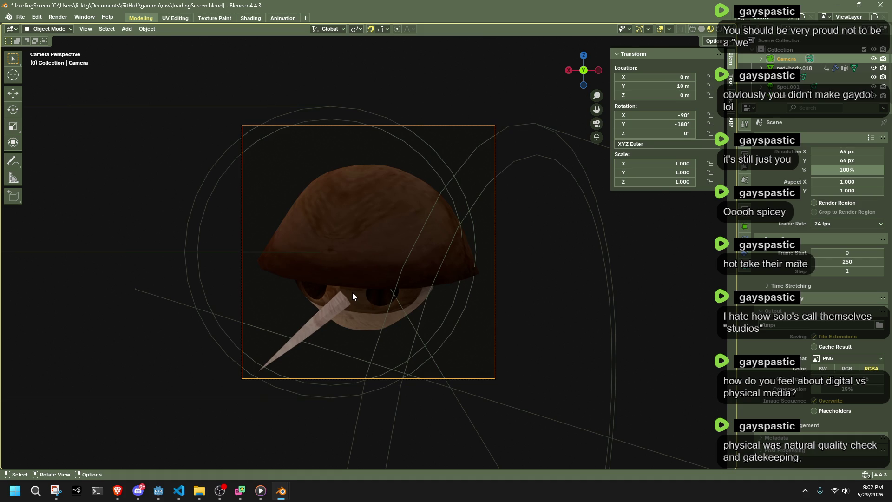
Rotate the character mesh about Z toward the camera and give it Shade Smooth
click(341, 223)
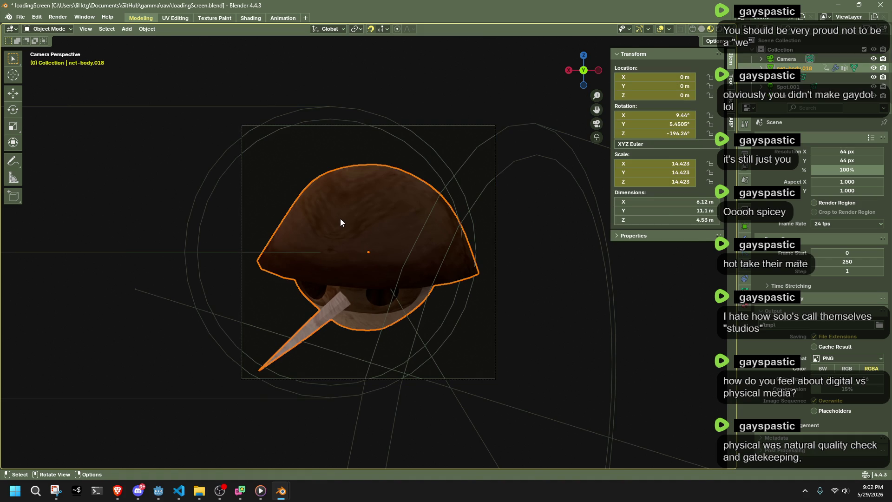
key(r)
key(z)
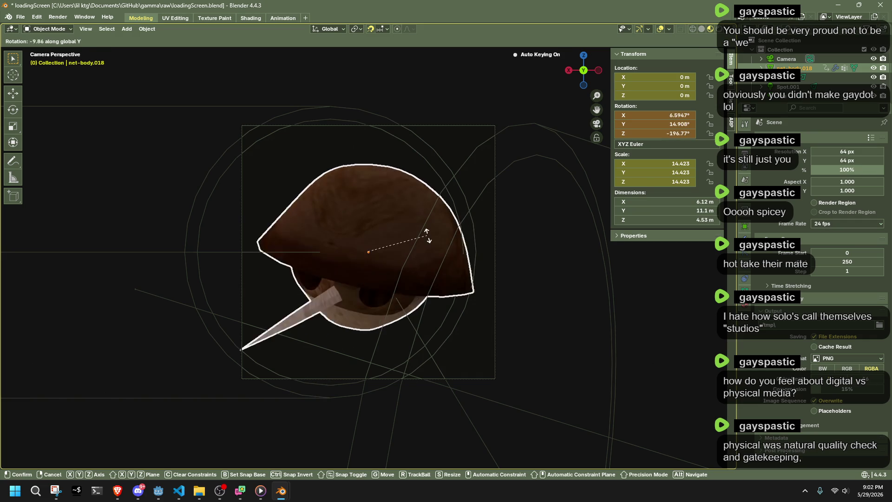
click(427, 238)
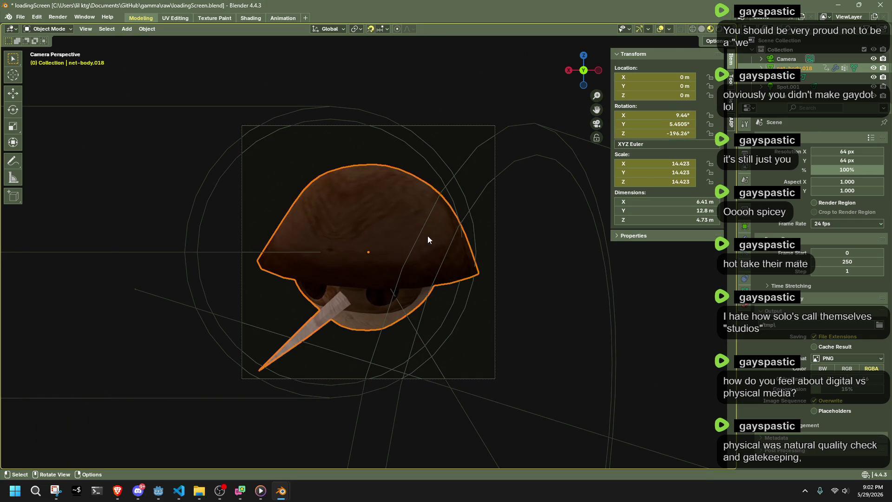
right_click(370, 249)
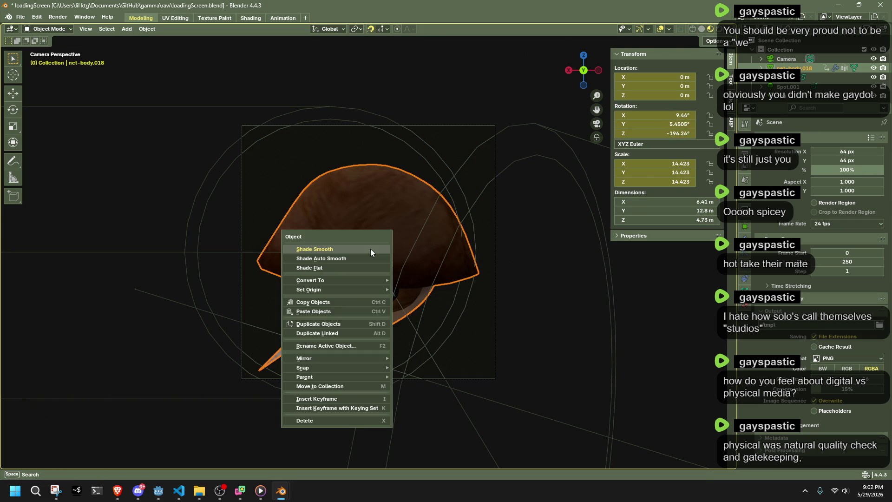
click(314, 249)
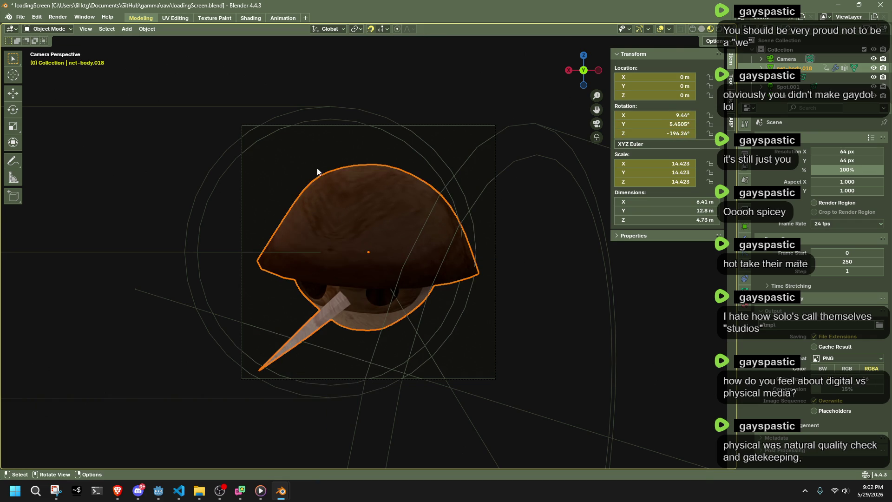
Check the character from top, right and back ortho views, adjusting its rotation
key(r)
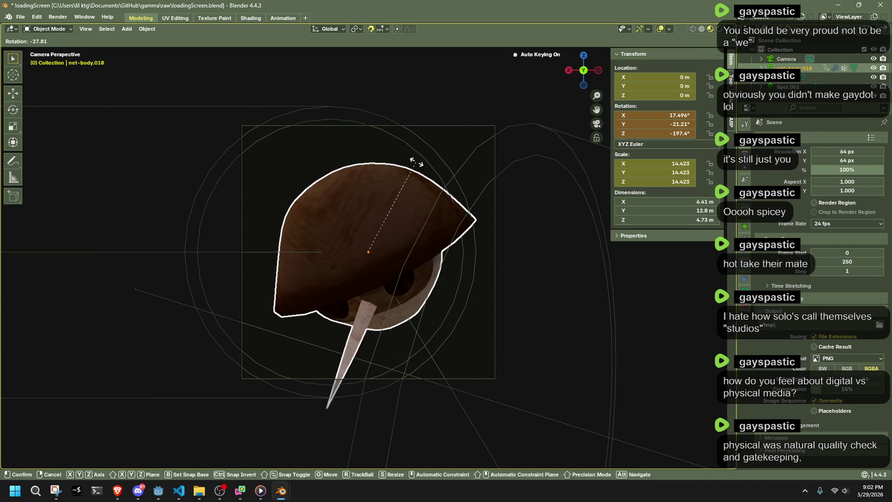
key(Escape)
click(583, 57)
key(r)
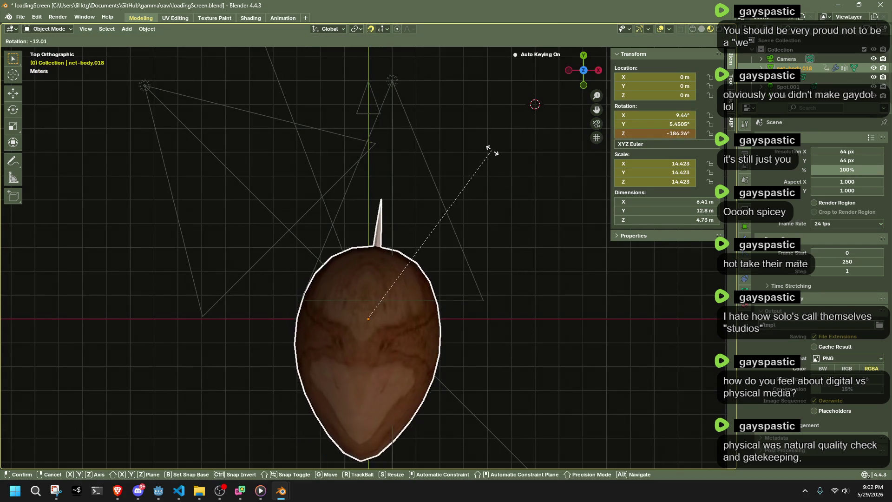
key(Escape)
middle_drag(482, 140, 432, 104)
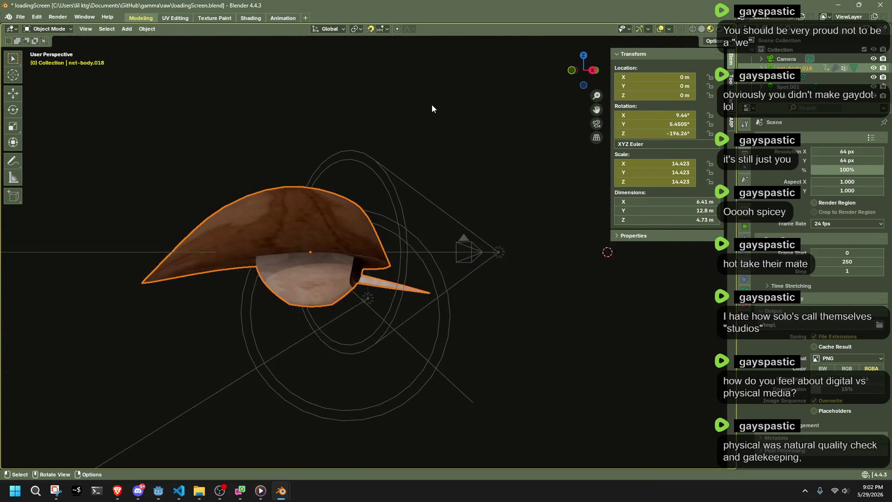
click(594, 71)
key(r)
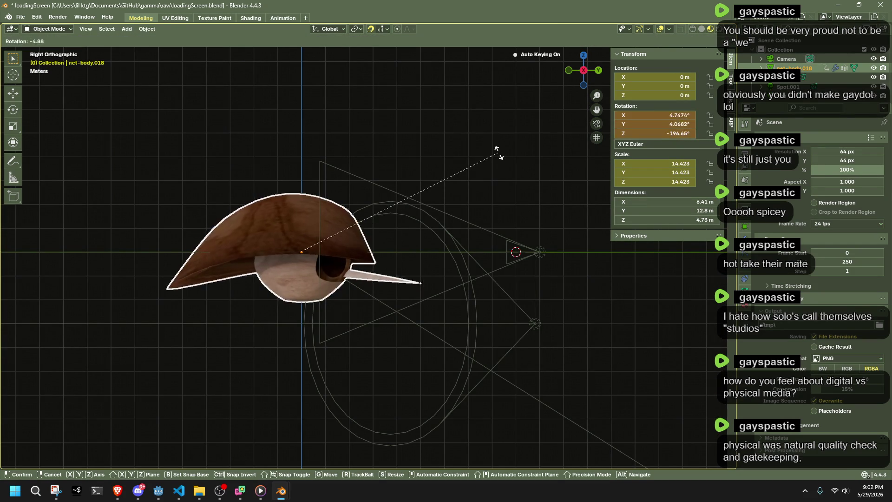
click(497, 148)
click(599, 70)
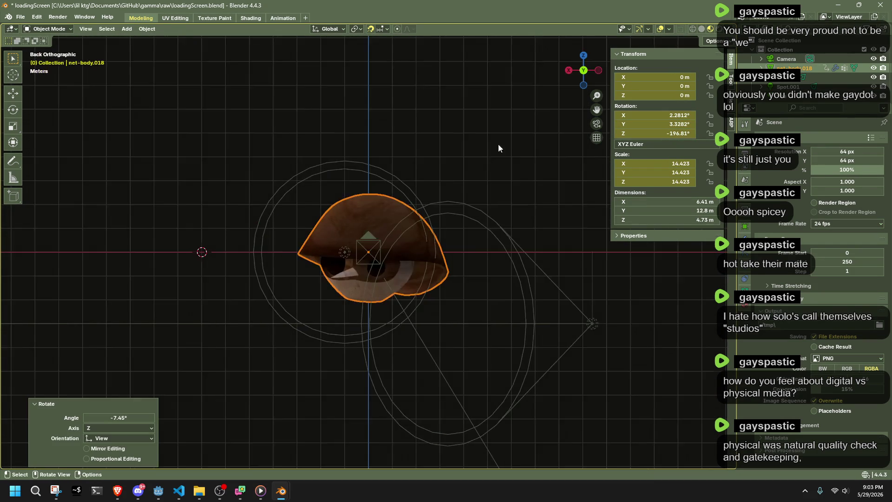
scroll(445, 208, up, 3)
key(KP_0)
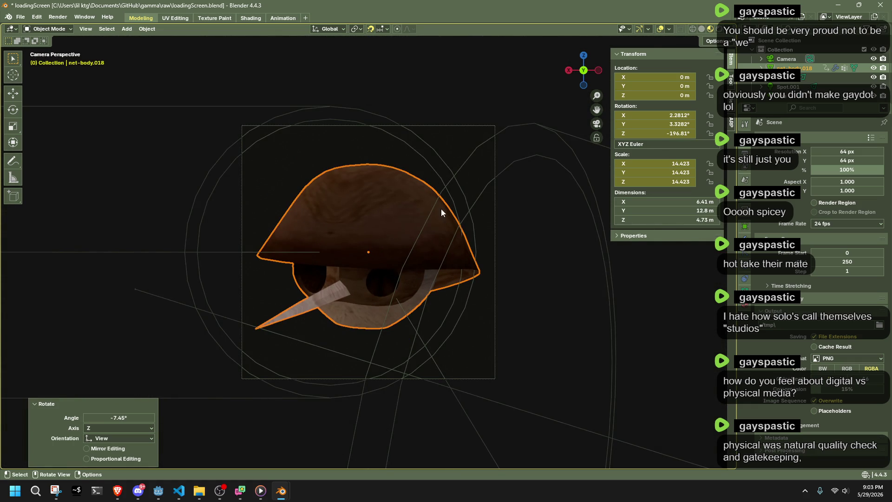
Turn the character about Z to face the camera squarely, save, and move to an early animation frame
key(r)
key(z)
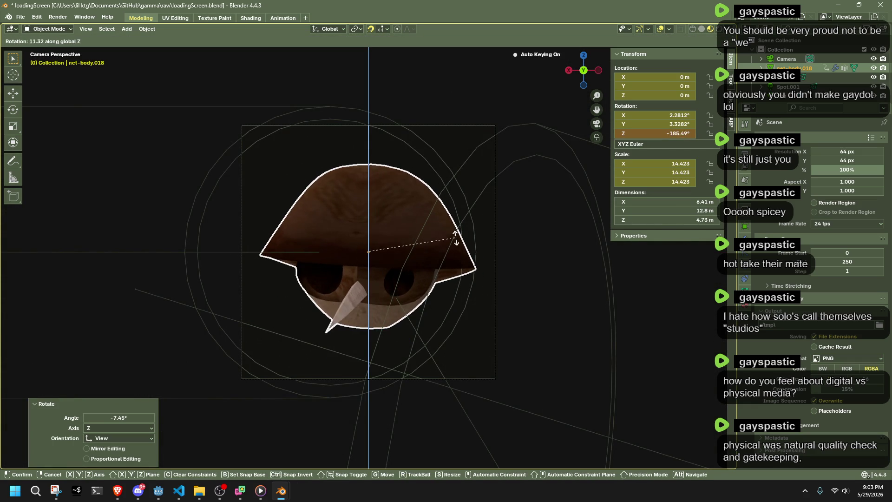
click(454, 238)
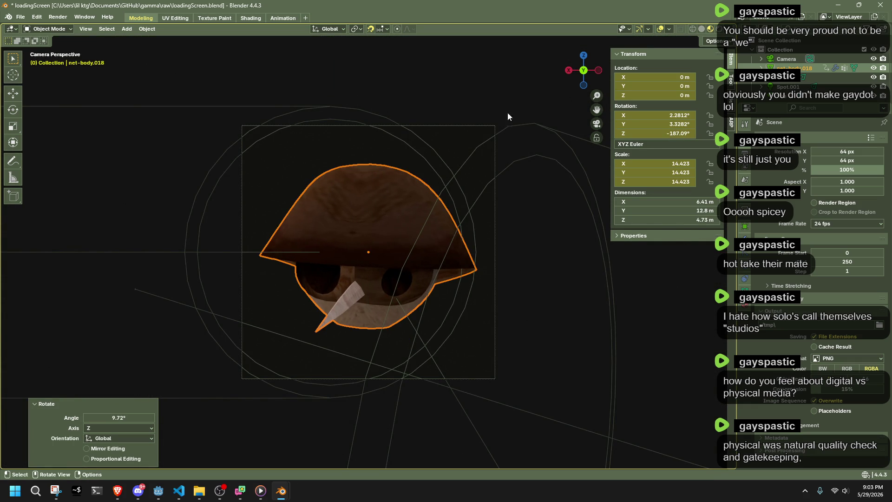
key(ctrl+s)
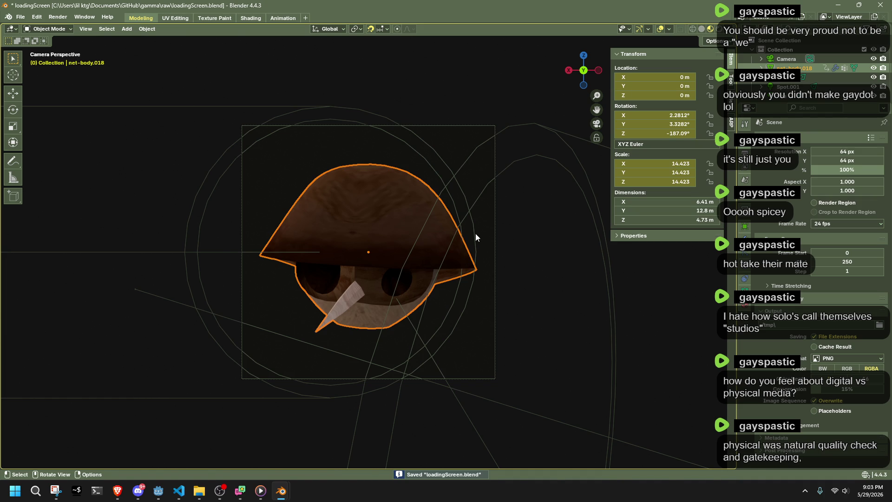
key(r)
key(Escape)
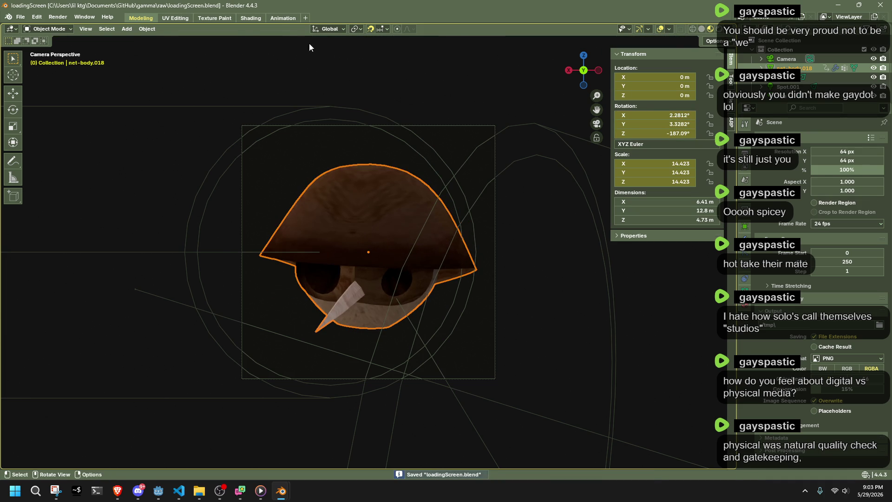
click(283, 18)
drag(309, 408, 324, 412)
Rotate the character about Z and tilt it about X at this frame, then save
key(r)
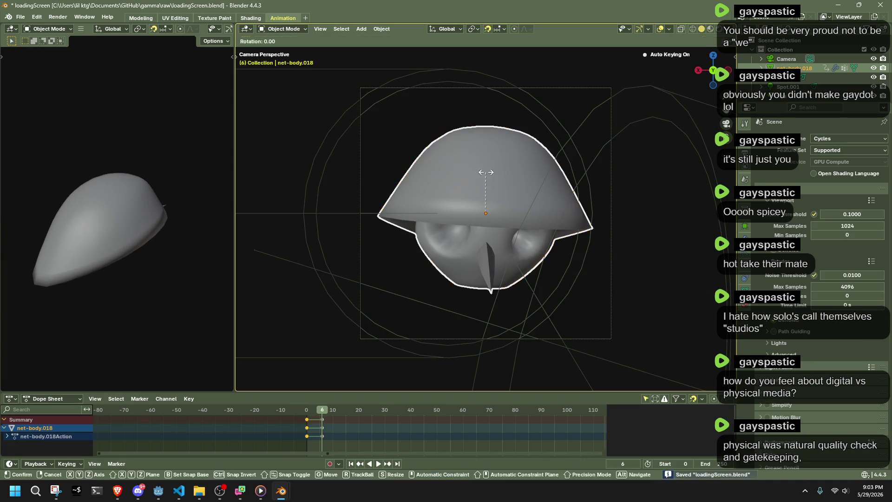
key(z)
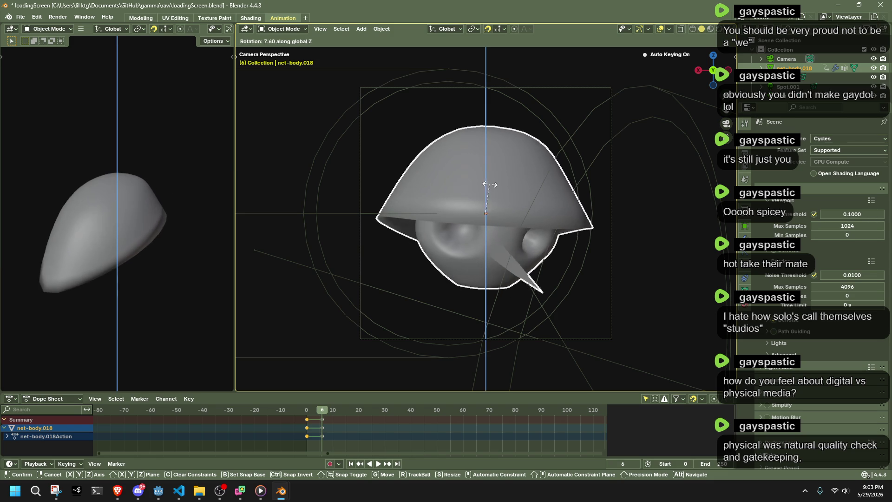
click(489, 183)
key(r)
key(x)
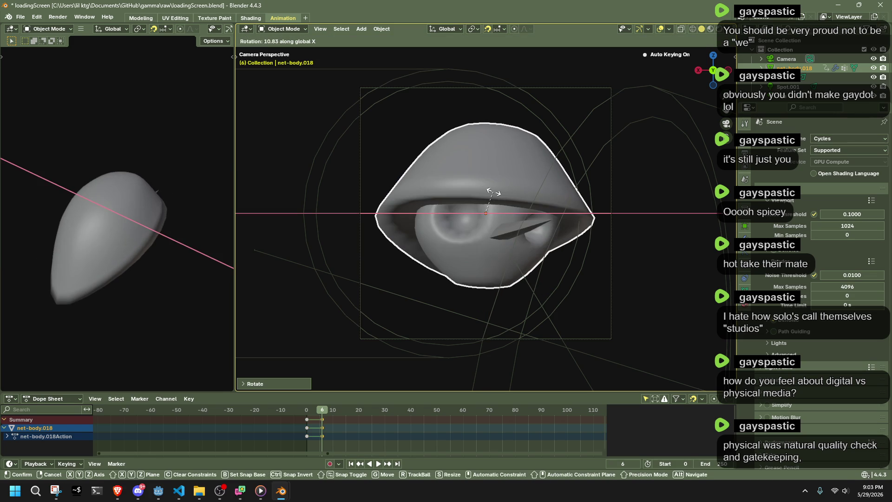
click(494, 192)
key(ctrl+s)
Set the keyframes to Linear interpolation, play back the motion and save the file
drag(321, 410, 313, 413)
key(space)
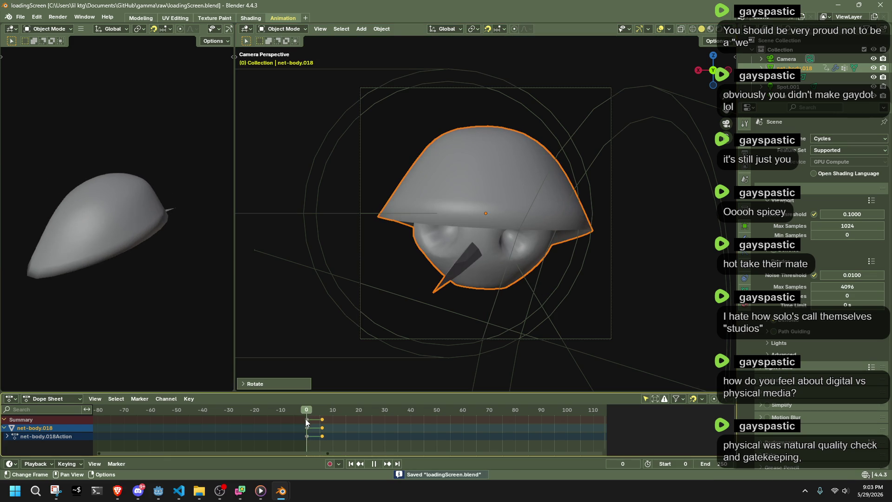
key(space)
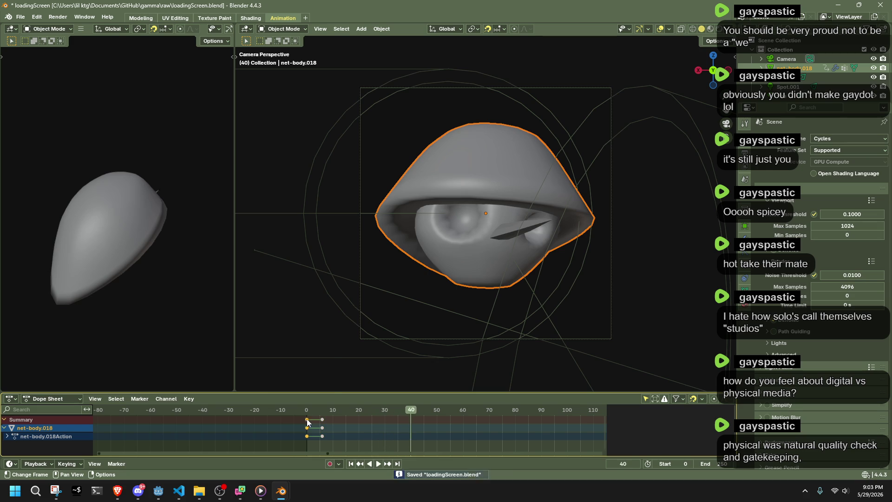
right_click(319, 427)
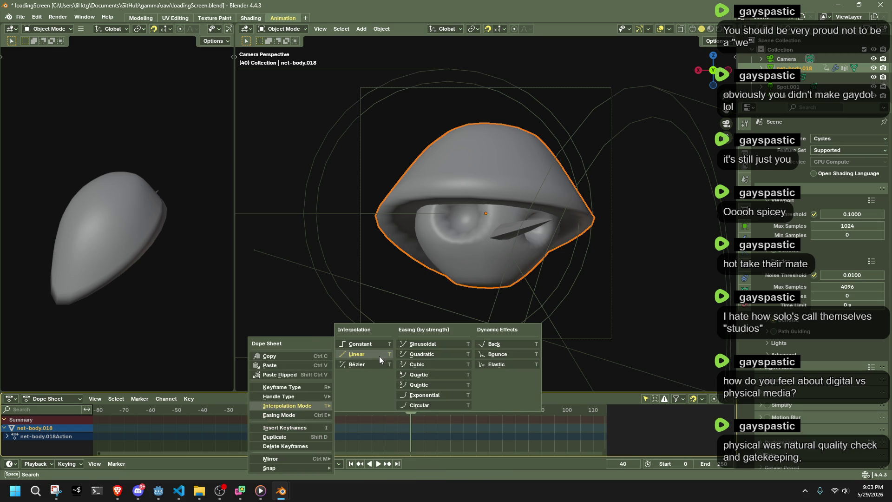
mouse_move(287, 406)
click(379, 356)
drag(308, 410, 296, 412)
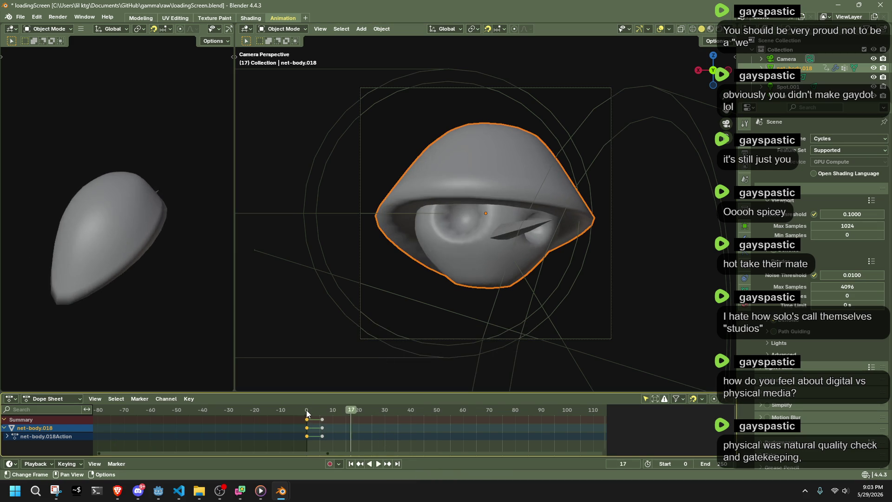
key(space)
key(ctrl+s)
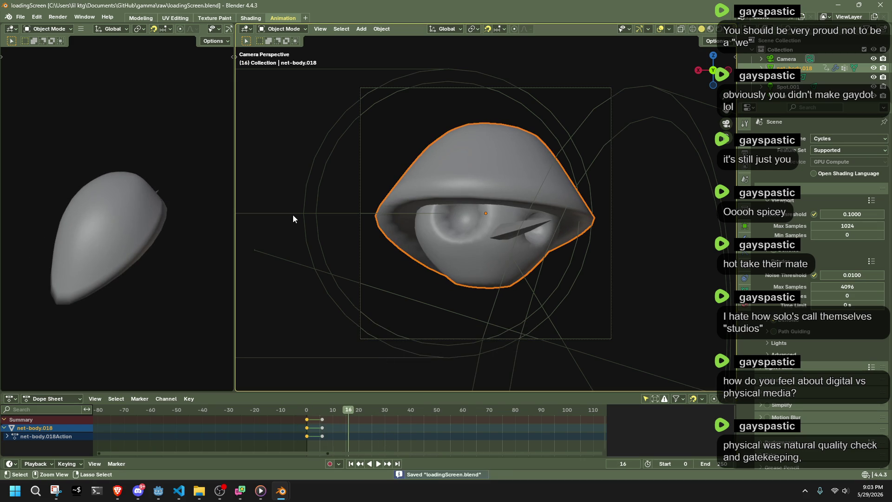
click(54, 18)
Render frame 16, then move the camera 1 m along Y closer to the character
click(83, 28)
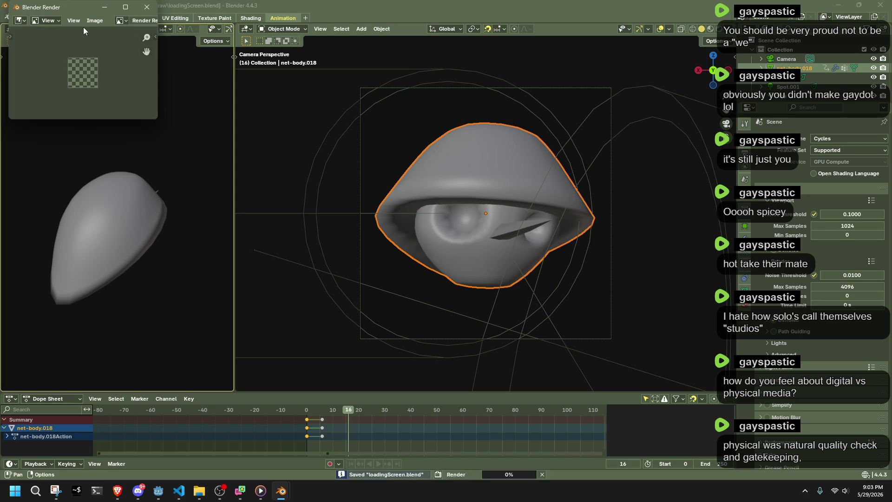
scroll(92, 64, up, 3)
click(147, 7)
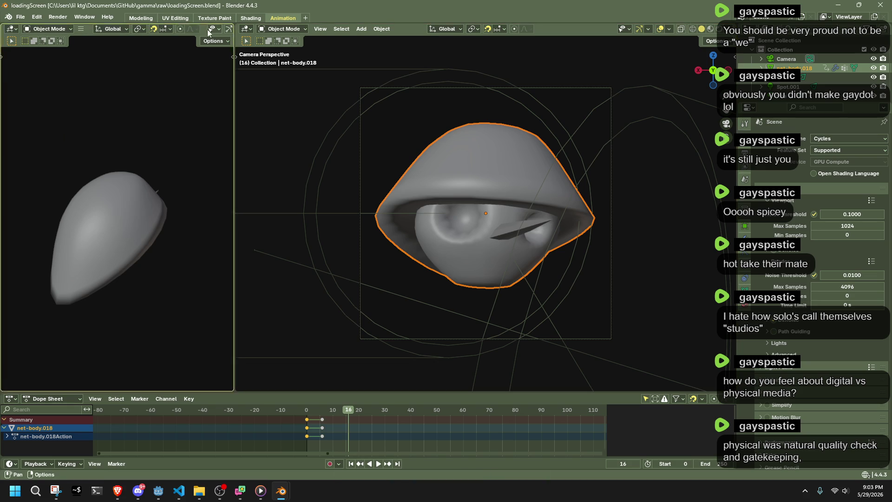
click(142, 17)
key(Tab)
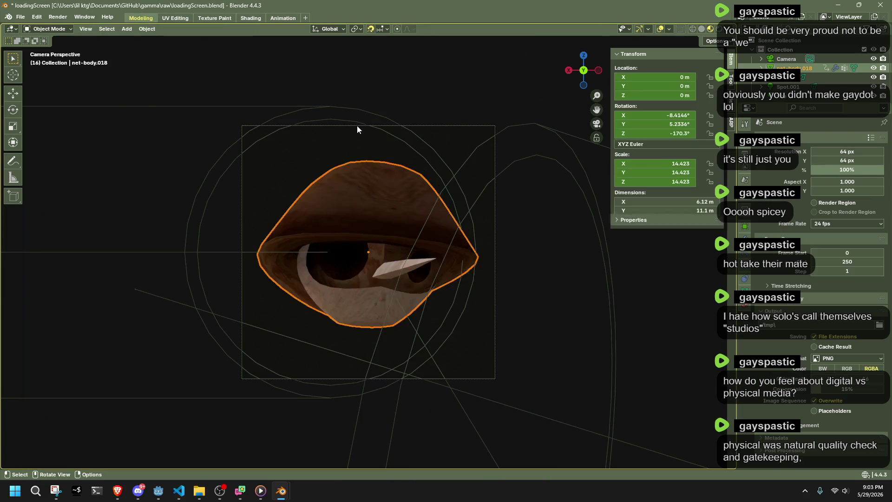
click(354, 128)
key(s)
click(514, 177)
key(ctrl+z)
key(g)
key(y)
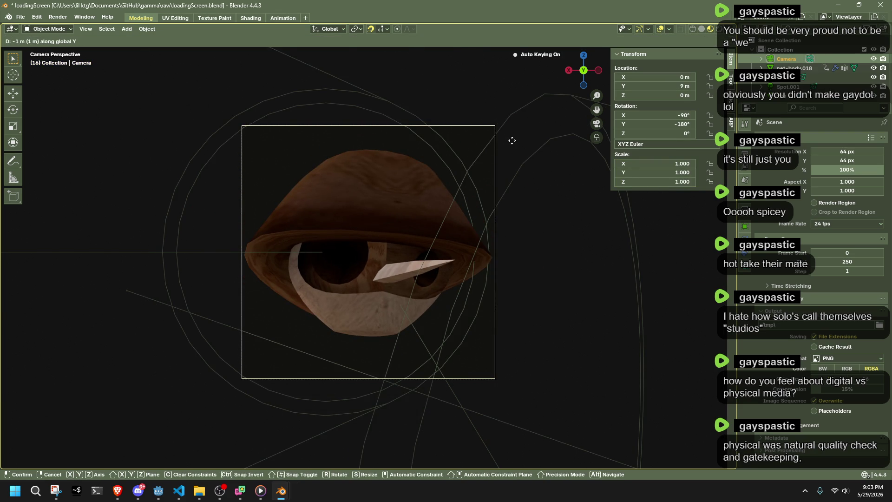
click(512, 141)
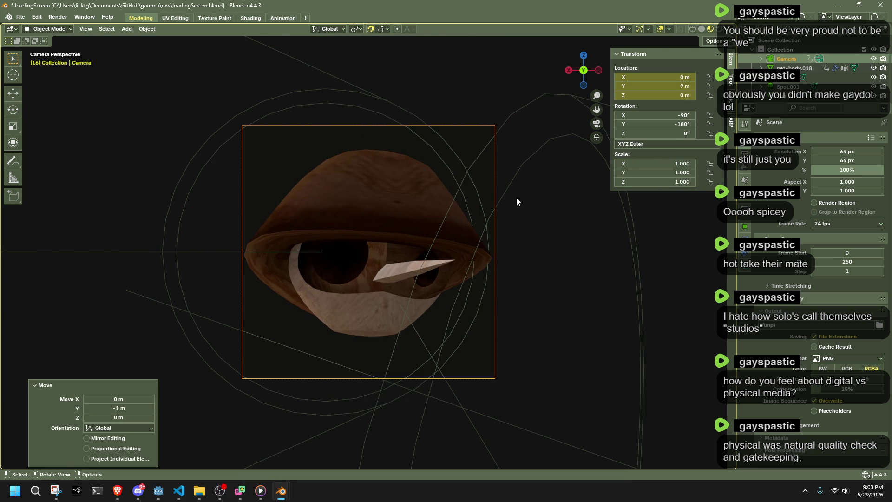
Stretch the character body taller along Z and lower it slightly
click(412, 206)
key(s)
key(z)
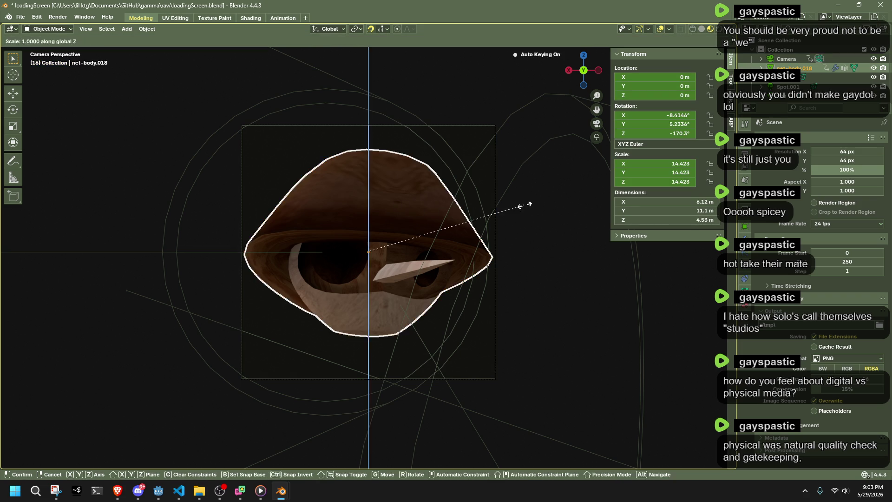
click(574, 197)
key(g)
key(z)
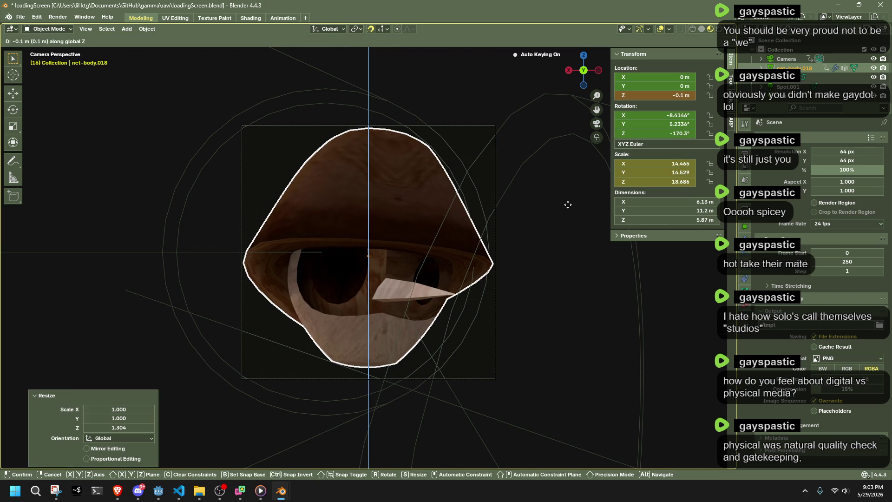
click(567, 206)
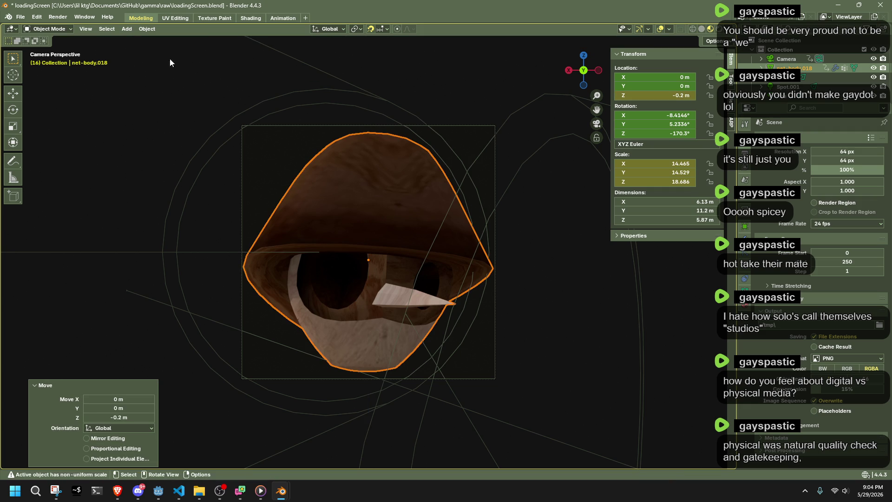
Test-render the new framing of the character twice
click(58, 18)
click(77, 27)
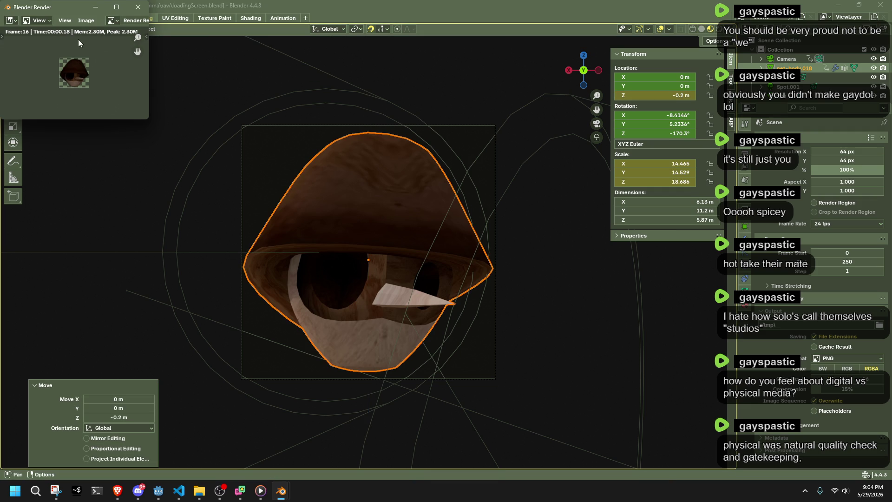
click(137, 7)
click(270, 157)
click(322, 184)
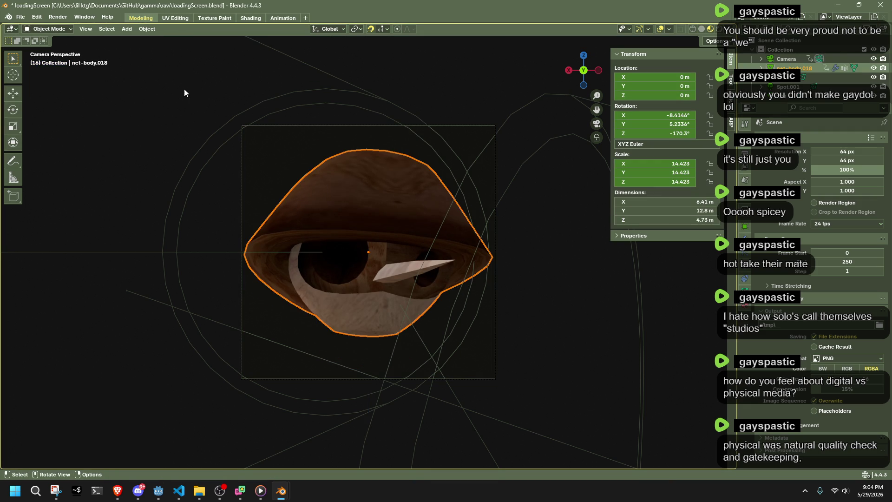
click(57, 17)
click(78, 28)
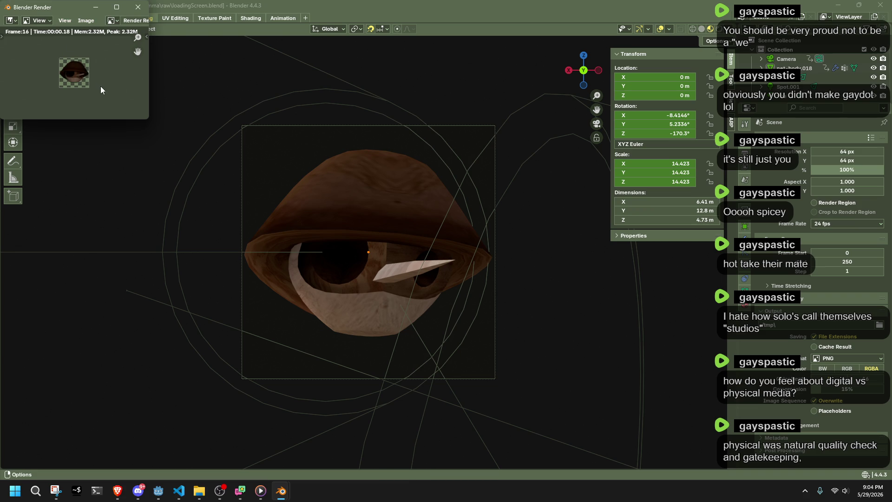
scroll(96, 86, up, 2)
scroll(94, 85, down, 2)
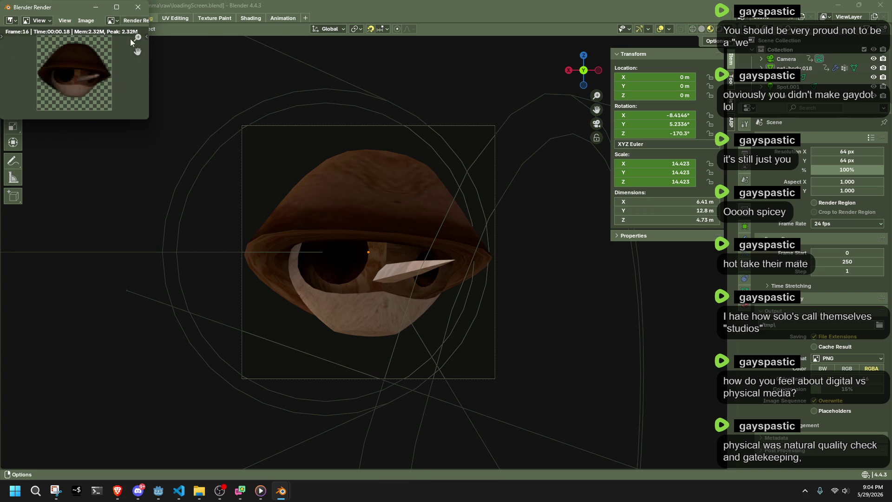
click(140, 8)
scroll(371, 257, down, 3)
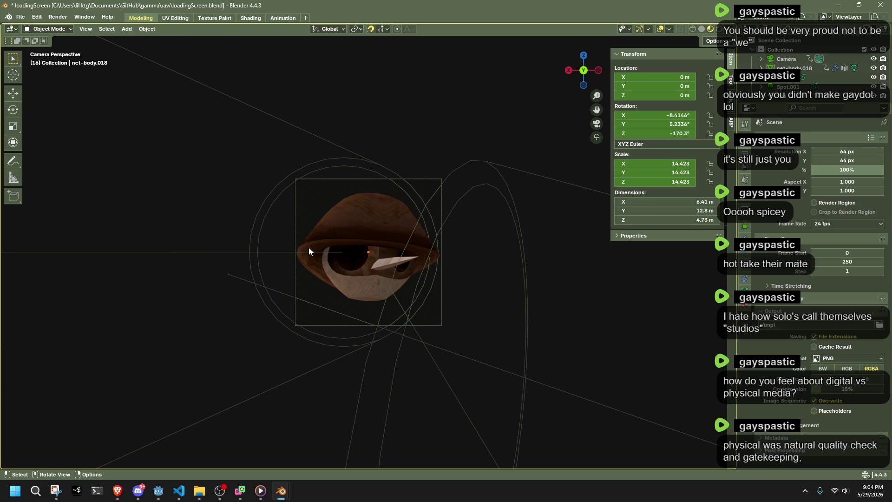
Set the Light Paths Total, Diffuse and Glossy max bounces to 1
click(745, 139)
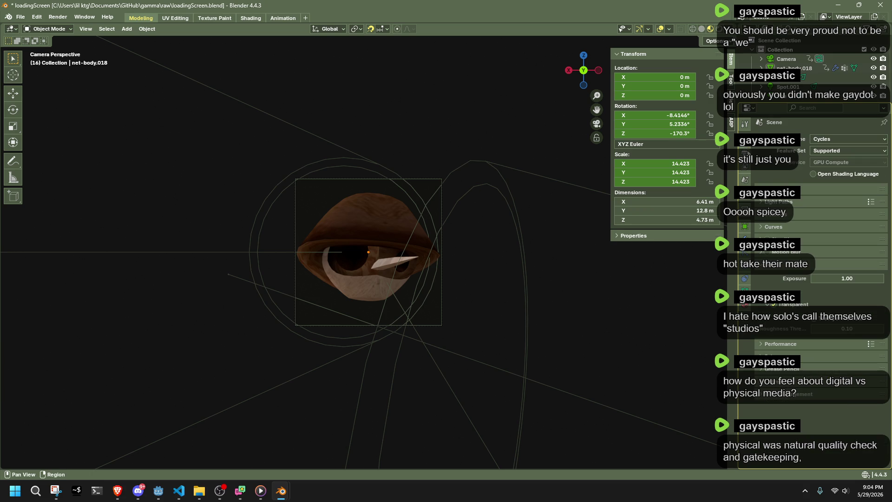
click(779, 201)
double_click(848, 227)
text(1)
key(Return)
double_click(849, 239)
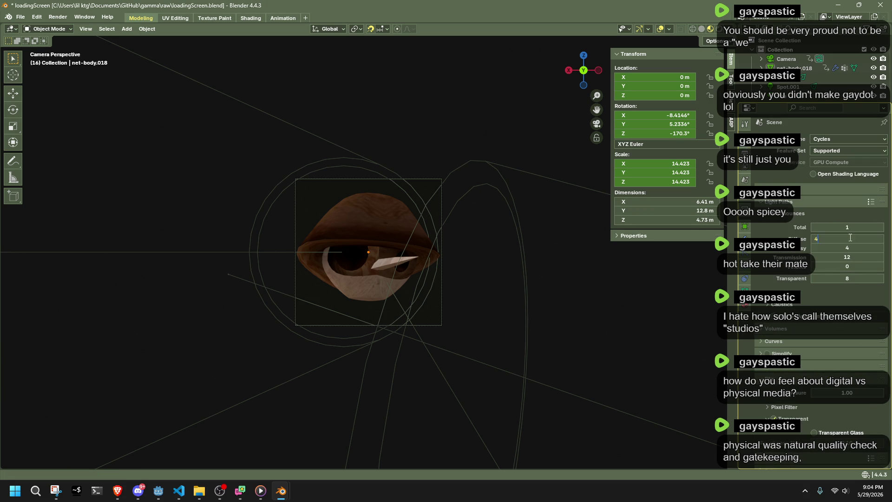
key(Return)
double_click(853, 248)
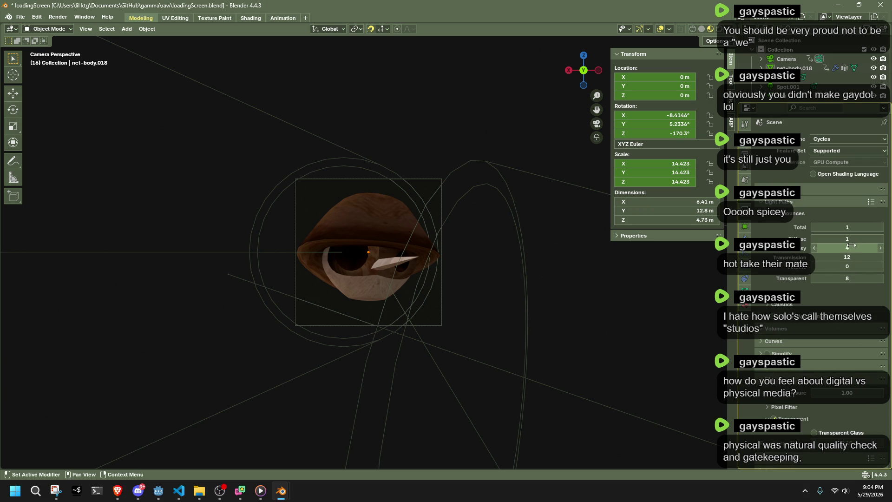
text(0)
key(Return)
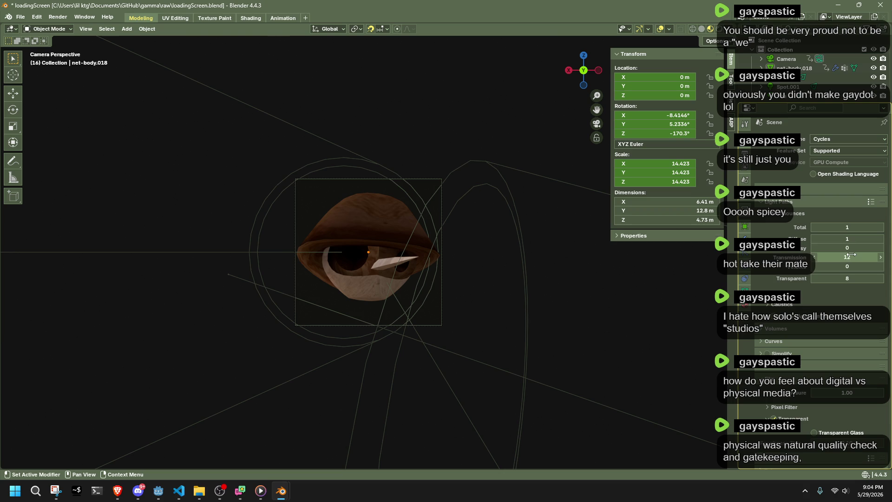
double_click(847, 257)
double_click(849, 248)
text(1)
key(Return)
Set Transmission and Transparent bounces to 1 and render a fresh preview
double_click(854, 257)
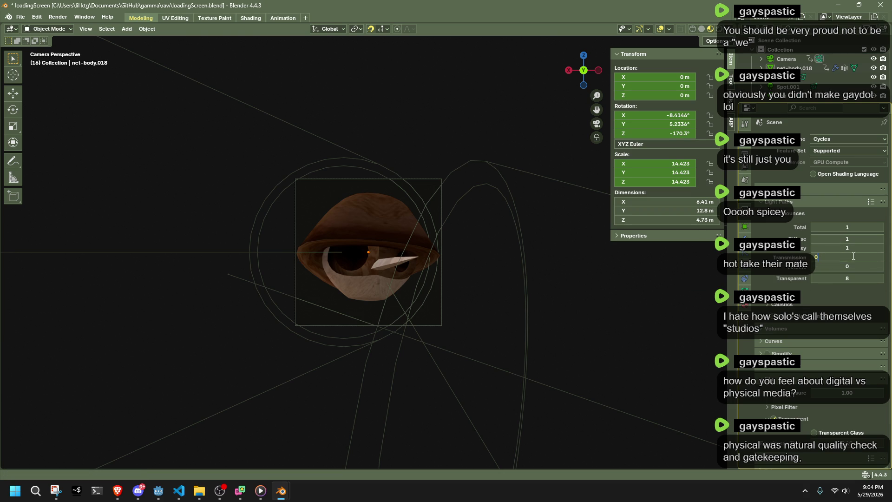
text(1)
key(Return)
double_click(852, 279)
text(1)
key(Return)
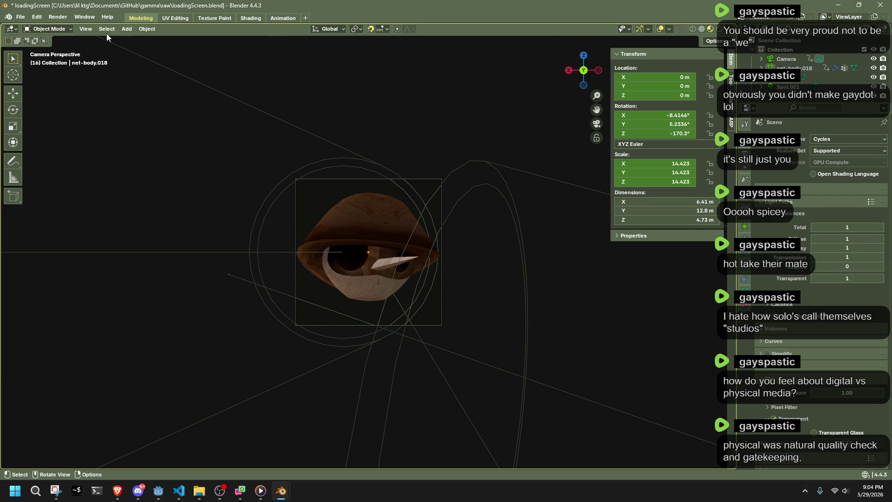
click(58, 17)
click(66, 29)
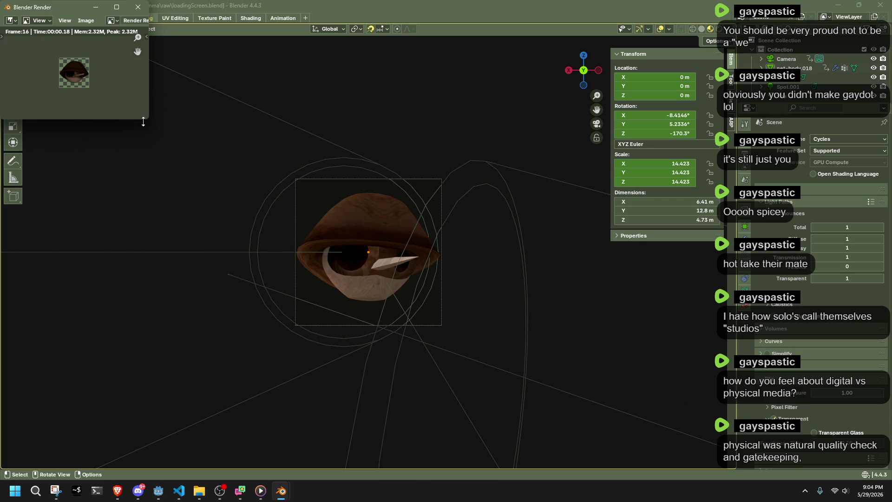
Enlarge and inspect the low-bounce render, close it, and start setting the output width to 128 px
drag(149, 119, 655, 440)
scroll(327, 237, up, 3)
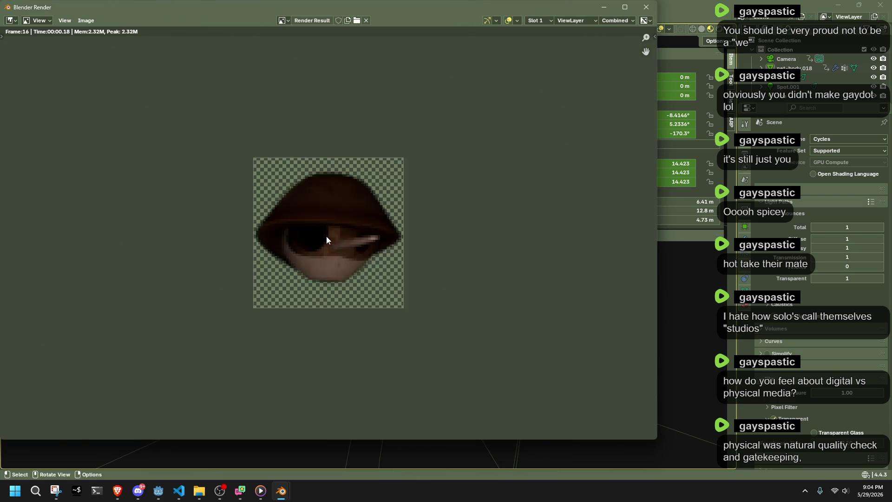
scroll(327, 236, up, 3)
scroll(327, 237, down, 2)
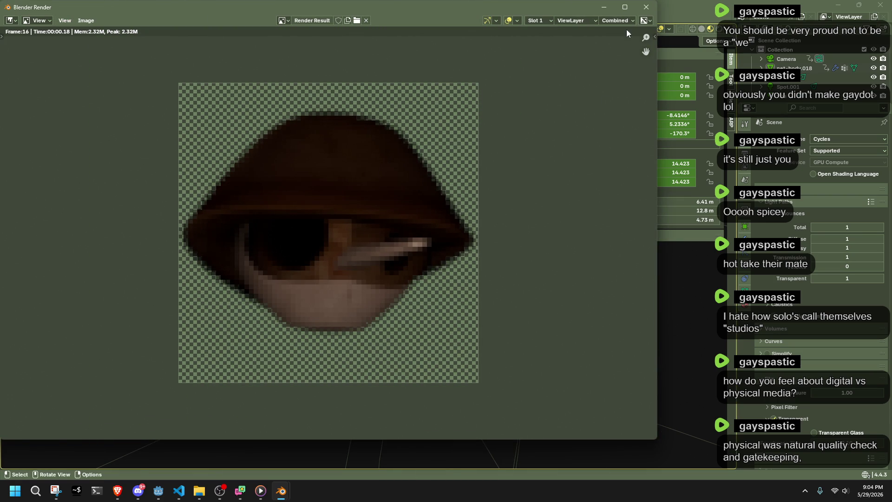
click(646, 7)
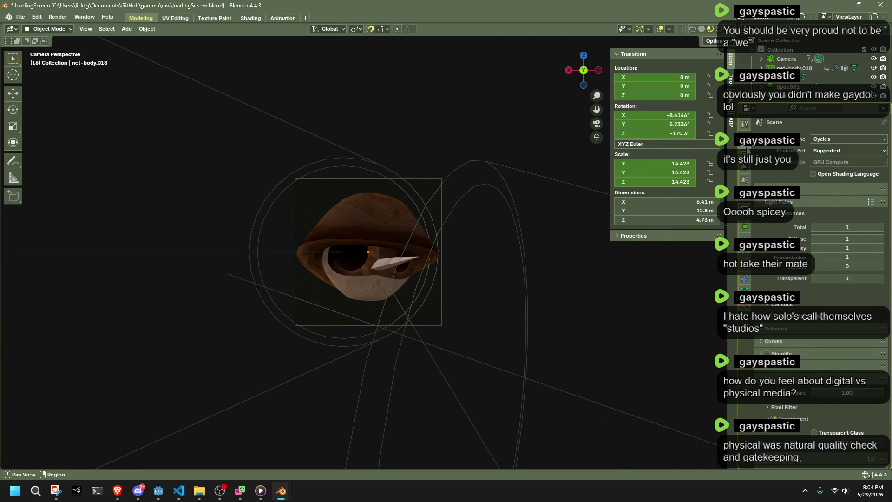
click(745, 151)
double_click(833, 152)
text(128)
Set the output resolution to 128 × 128 px and save the file
key(Tab)
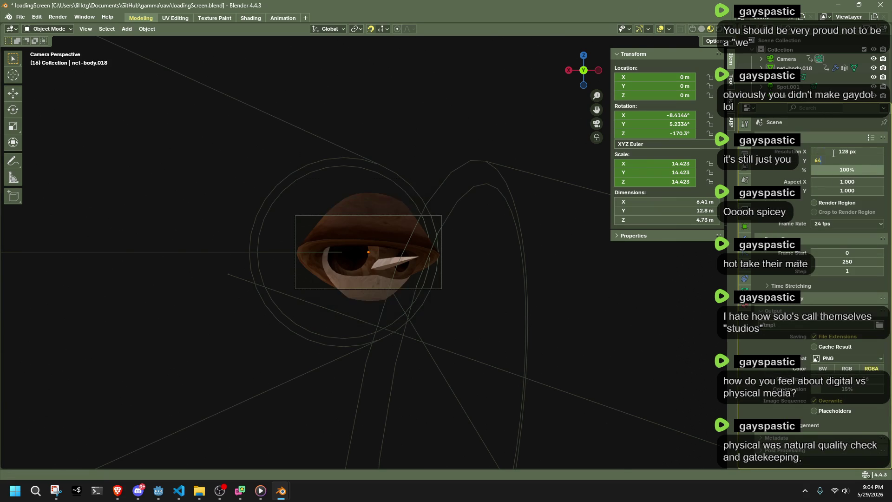
text(8)
key(Return)
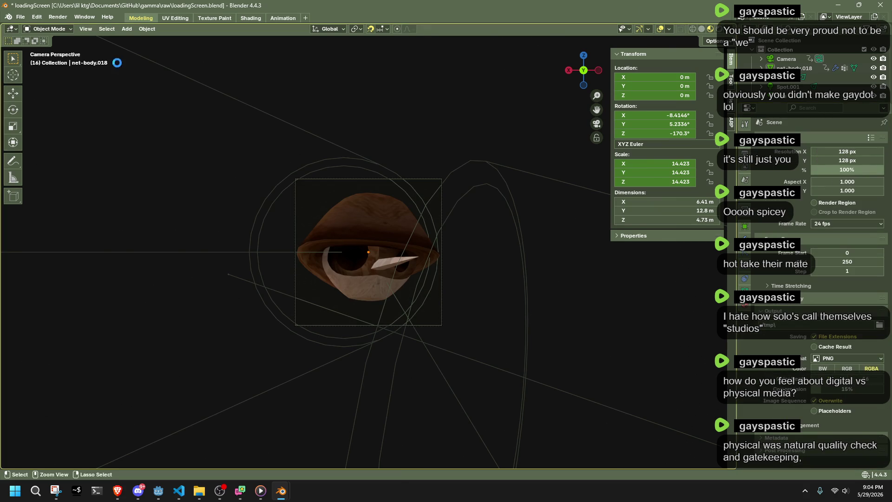
key(ctrl+s)
Render frame 16 at the new size, inspect the character, and close the render
click(58, 17)
click(42, 49)
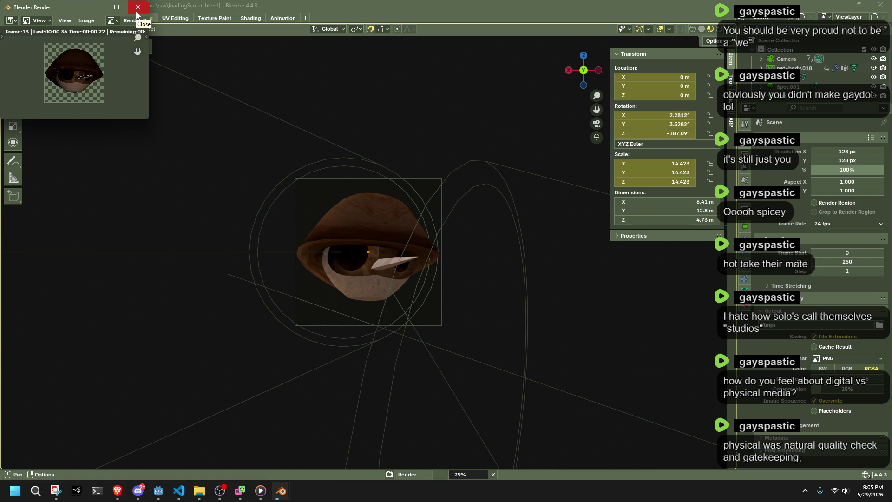
click(137, 7)
click(58, 18)
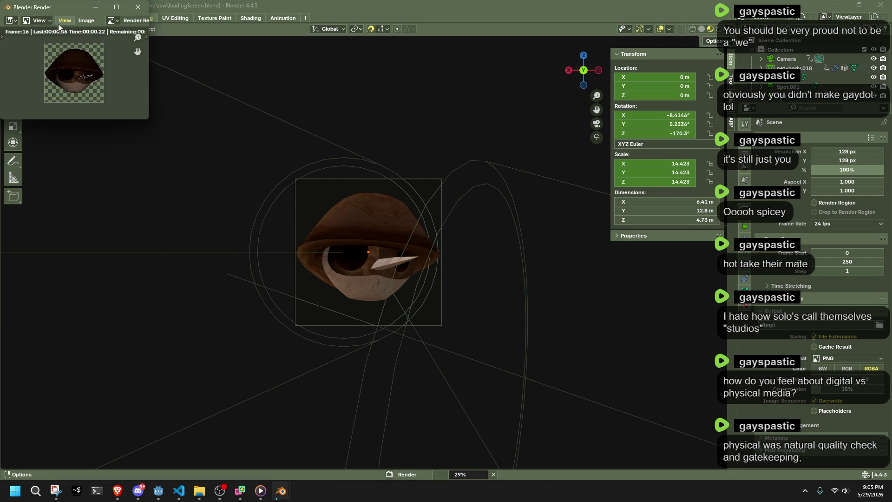
scroll(78, 70, up, 2)
scroll(79, 70, down, 2)
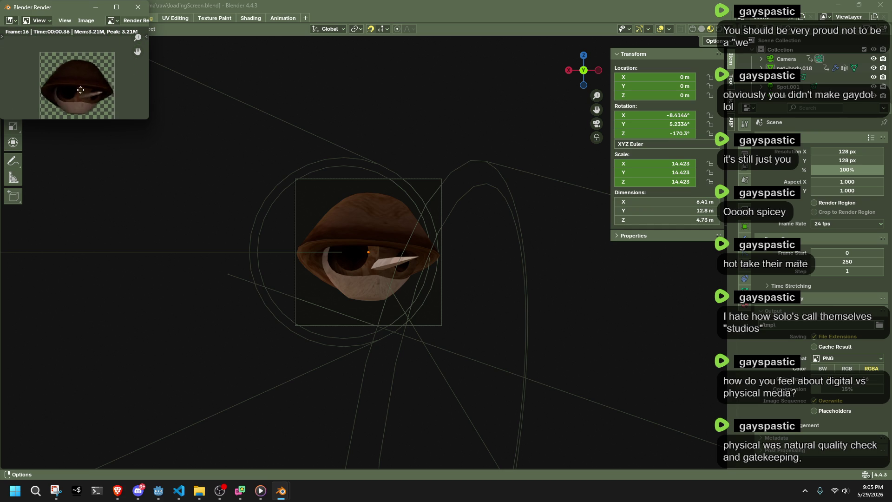
scroll(78, 71, up, 2)
scroll(80, 90, up, 2)
middle_drag(79, 70, 57, 40)
scroll(59, 42, down, 3)
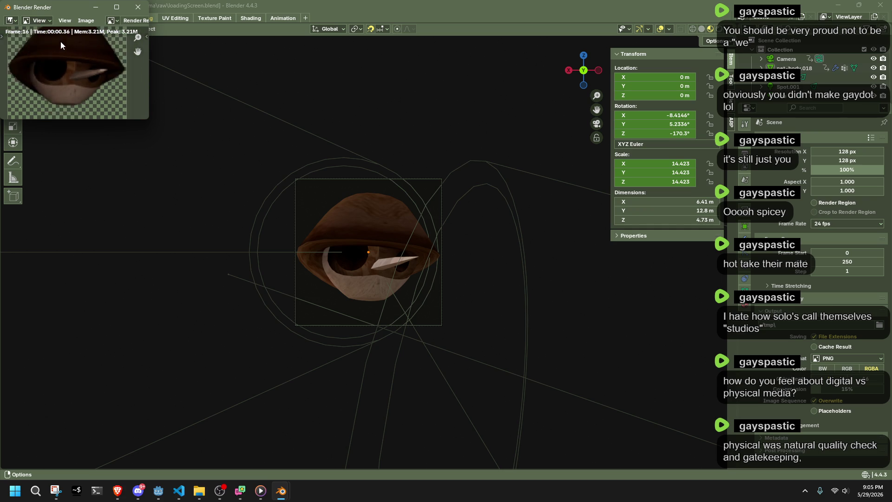
click(137, 7)
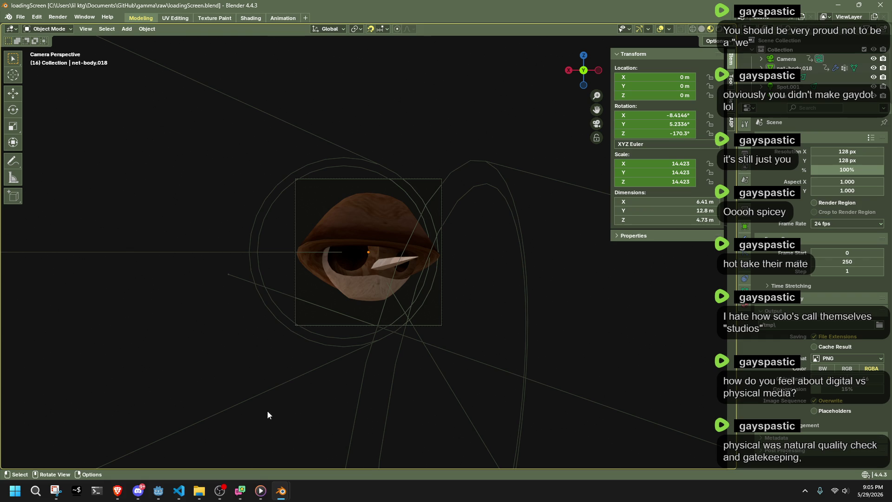
Inspect the renders in the C:\tmp\ output folder, cancel, and switch to the Animation workspace
click(879, 325)
click(390, 94)
key(ctrl+a)
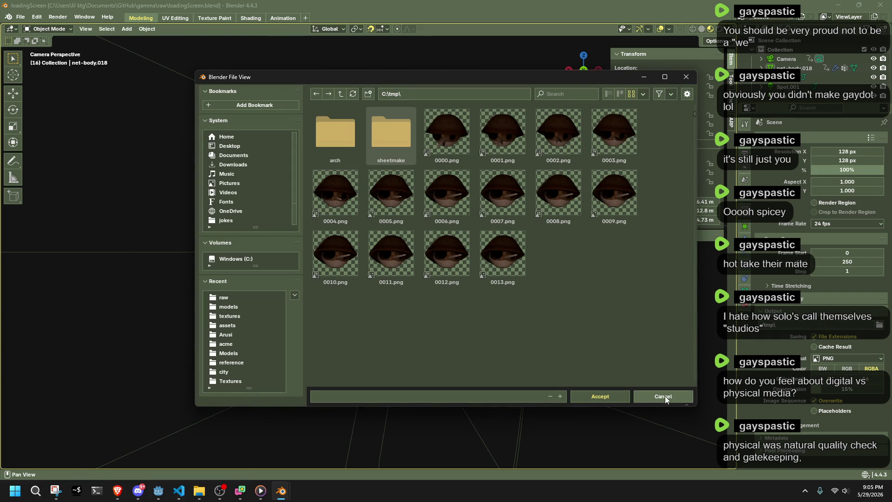
click(665, 396)
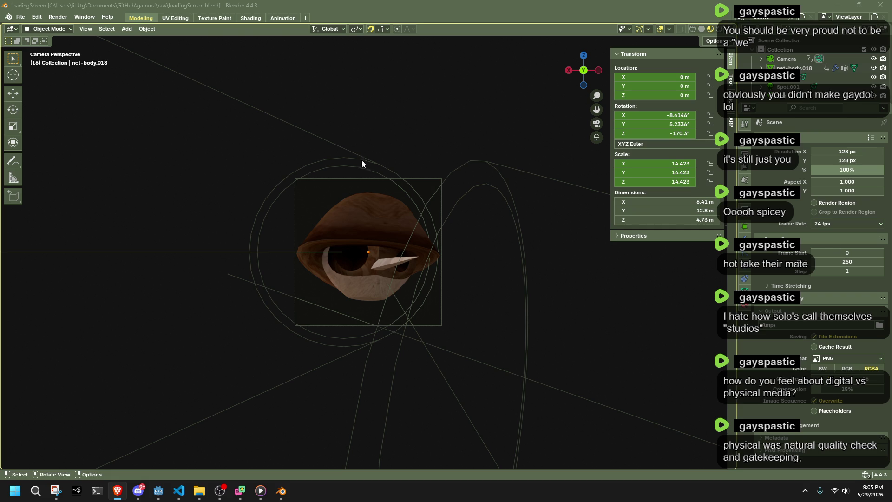
click(282, 18)
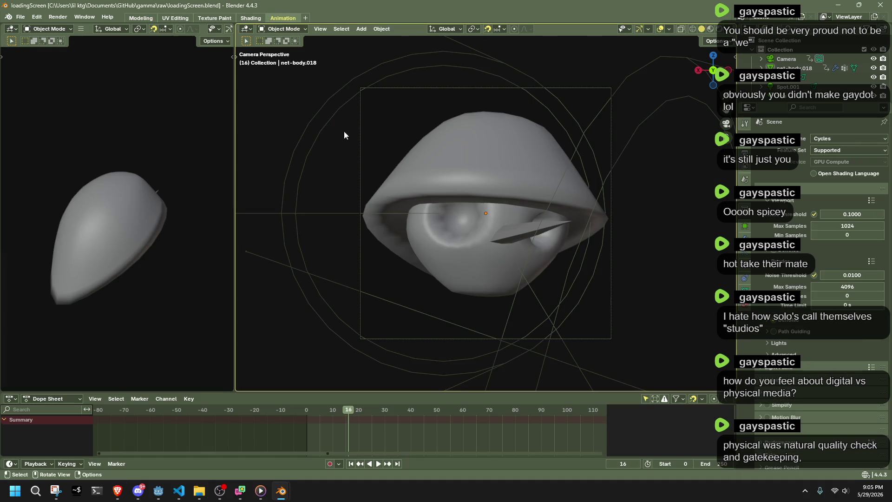
Scrub to an early frame and settle the output height at 108 px after trying 64, 96 and 92
drag(329, 410, 307, 412)
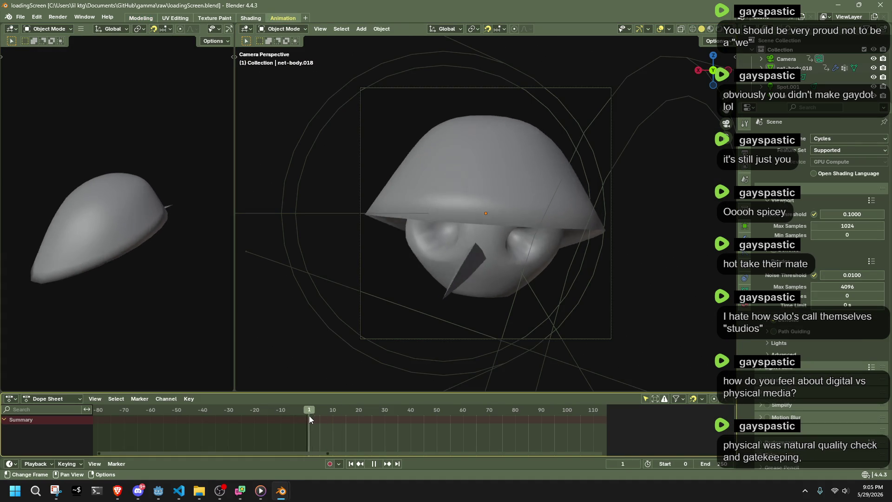
click(745, 149)
double_click(850, 159)
text(64)
key(Return)
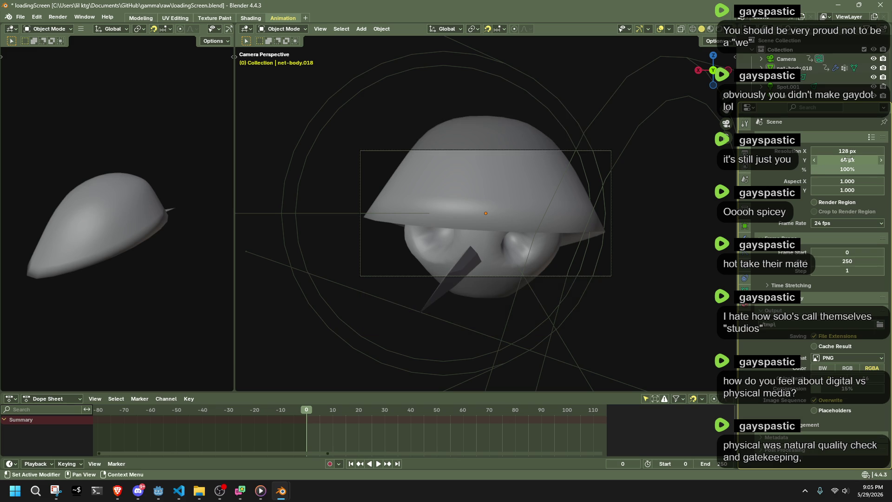
key(Return)
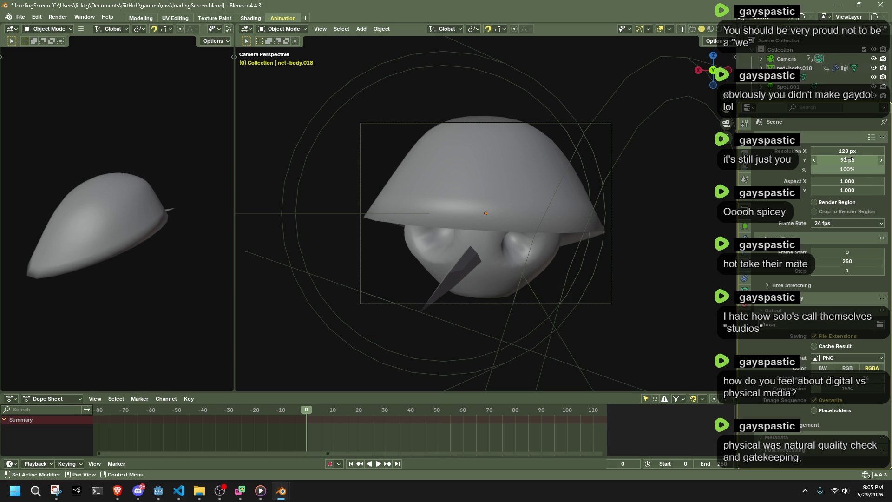
drag(848, 159, 840, 162)
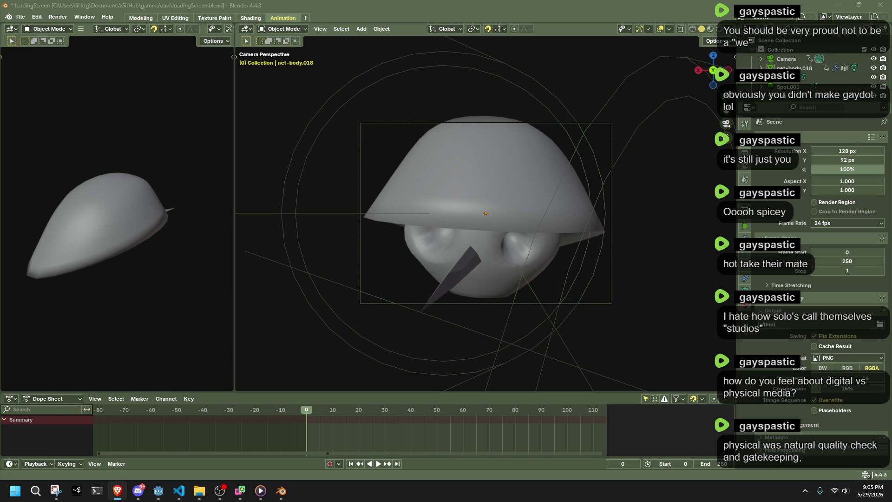
double_click(839, 160)
text(8)
key(Return)
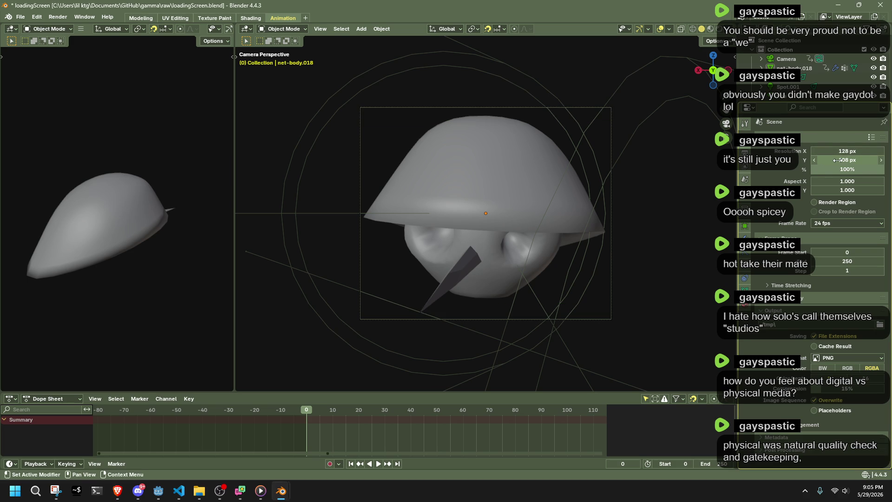
Preview the pose at frame 10, save the blend file, and bring up a PowerShell terminal
mouse_move(312, 412)
mouse_down()
mouse_move(336, 416)
mouse_move(310, 429)
mouse_move(333, 448)
mouse_up()
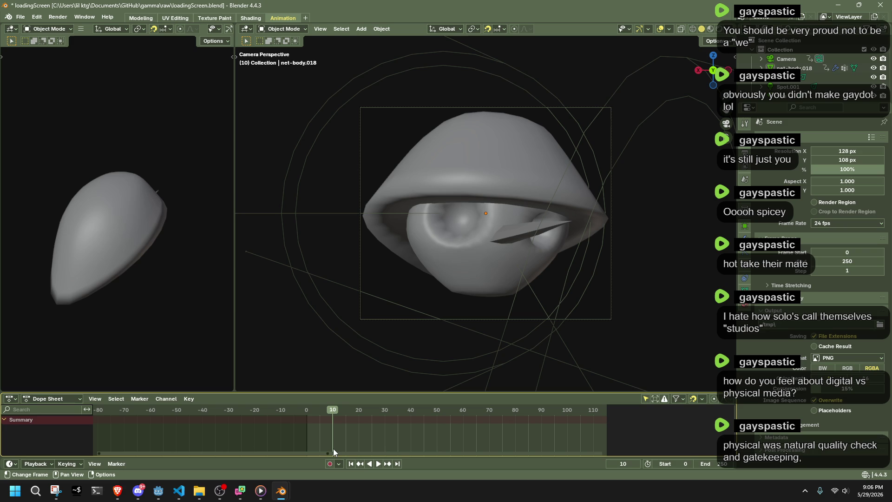
key(ctrl+s)
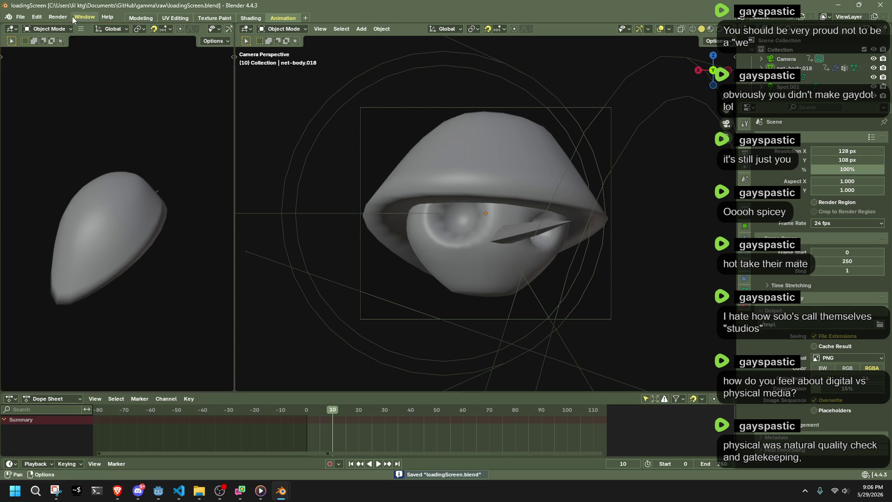
click(65, 16)
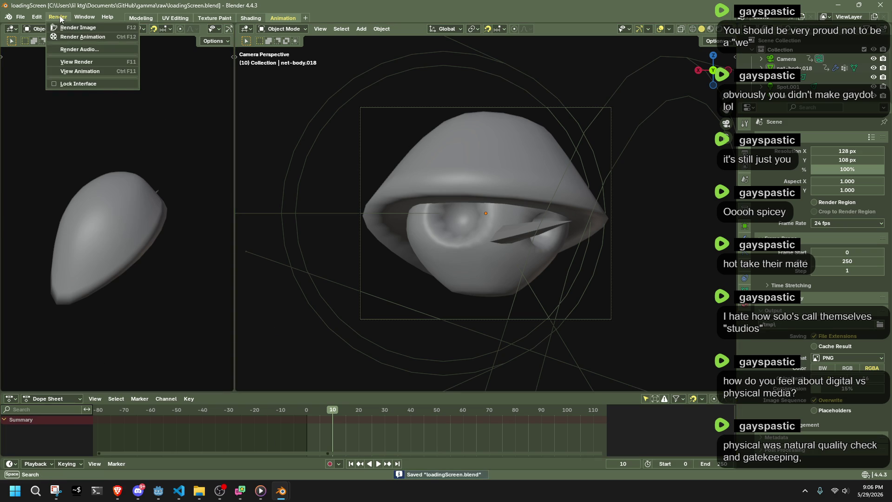
key(Escape)
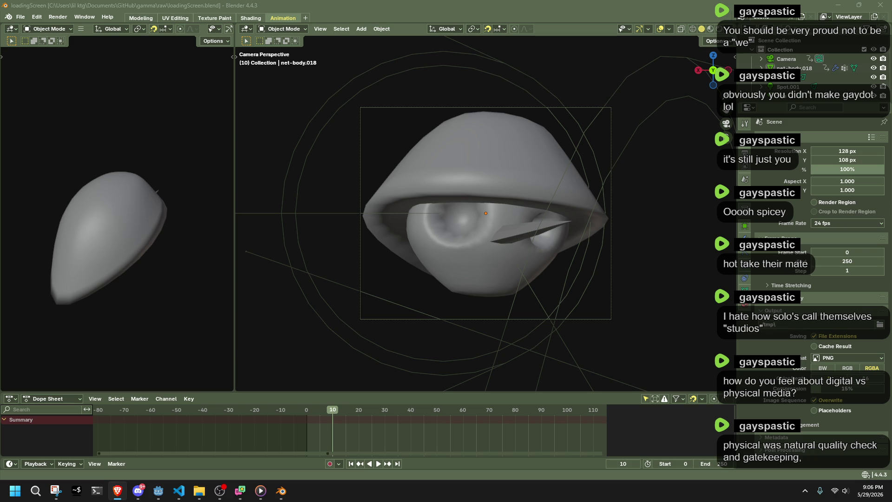
key(super+x)
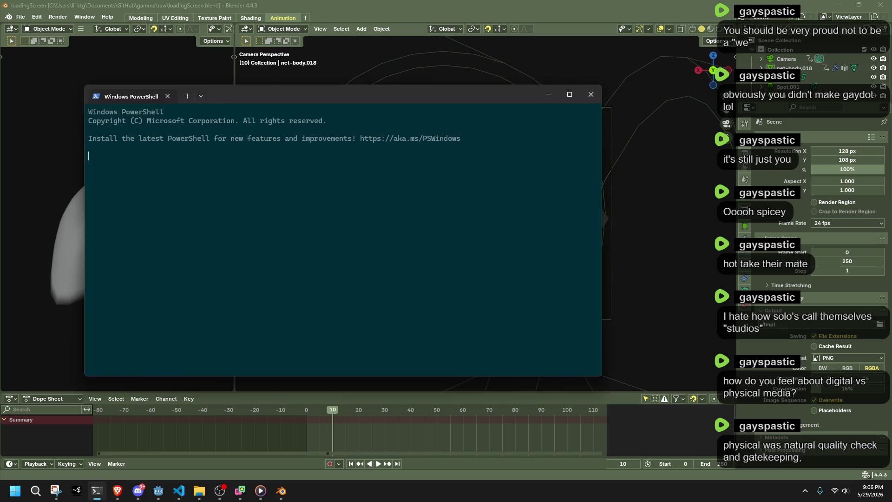
Drag the PowerShell window aside to reveal the Blender viewport
drag(282, 106, 889, 234)
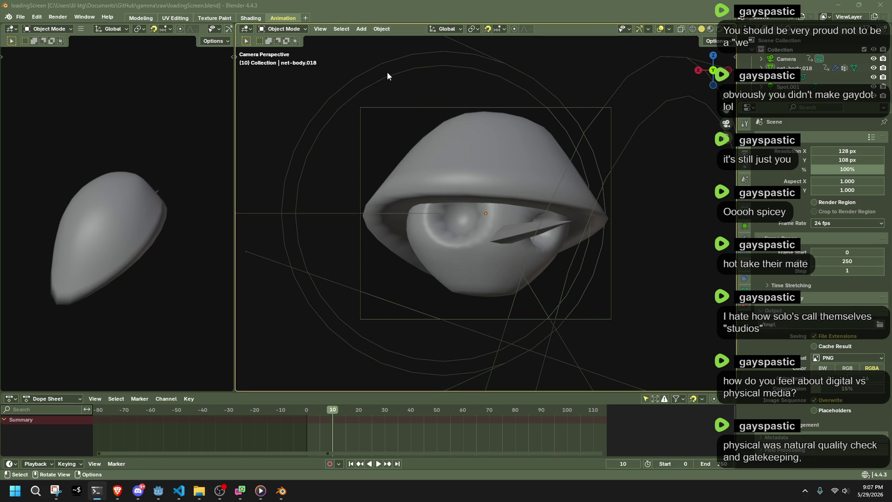
Start Render Animation, cancel it around frame 25, select the character and scrub to frame 6
click(60, 17)
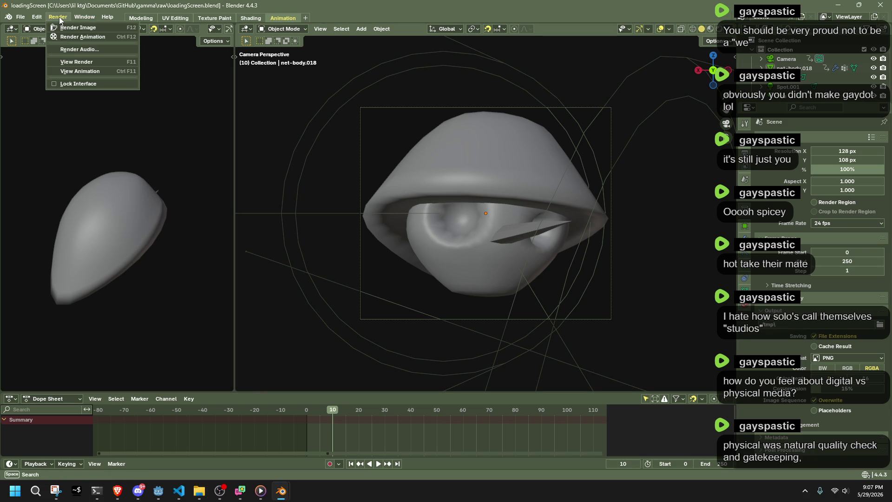
click(85, 33)
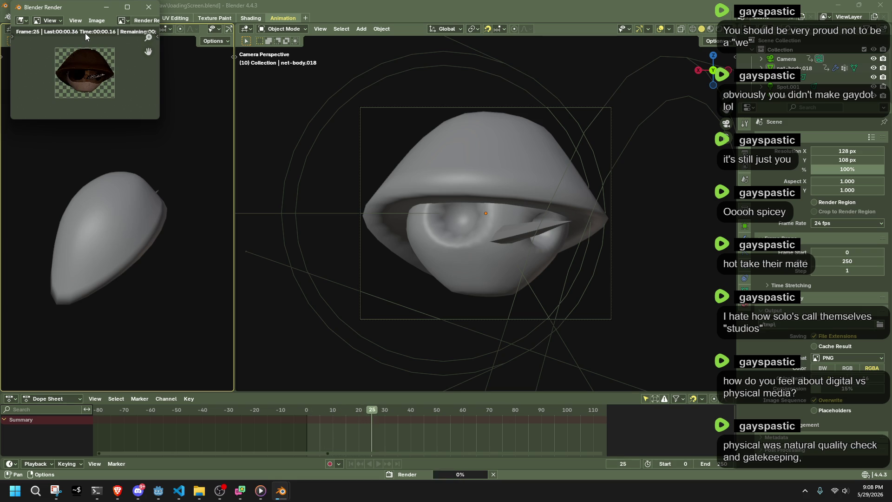
click(148, 7)
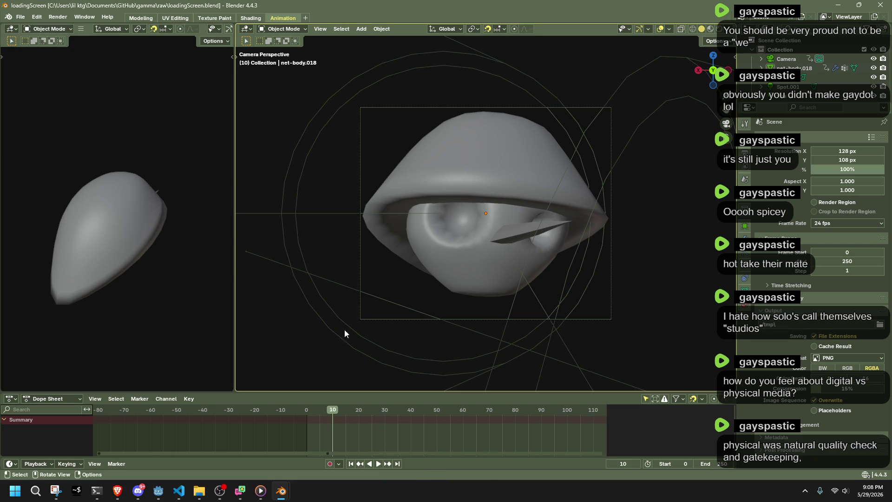
click(422, 268)
drag(335, 417, 322, 415)
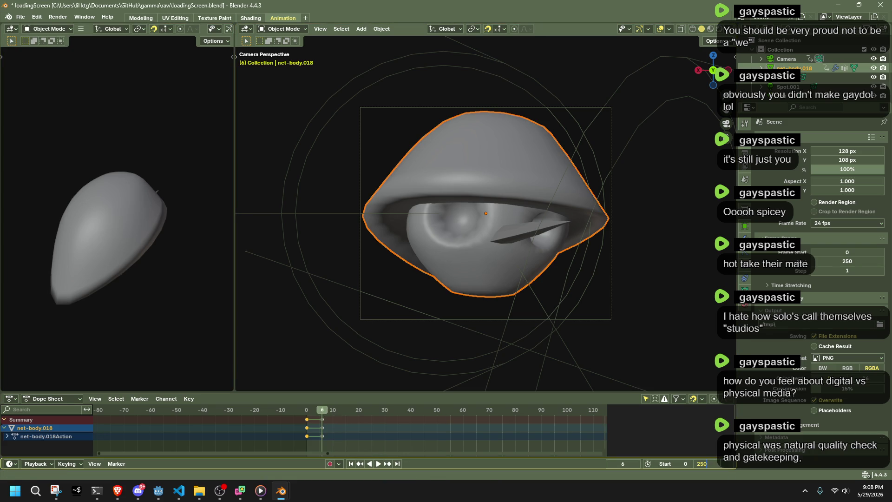
Set the animation end to frame 6, save, render the animation and close the finished render
key(ctrl+End)
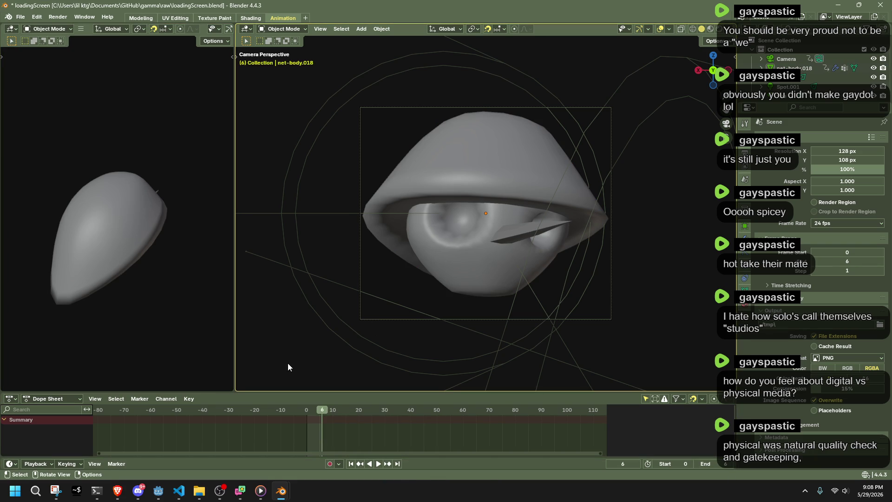
key(ctrl+s)
click(57, 17)
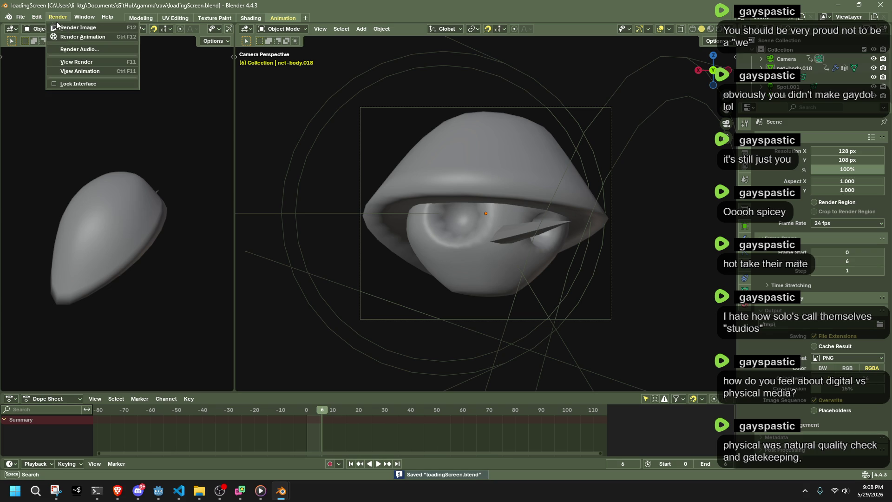
click(64, 37)
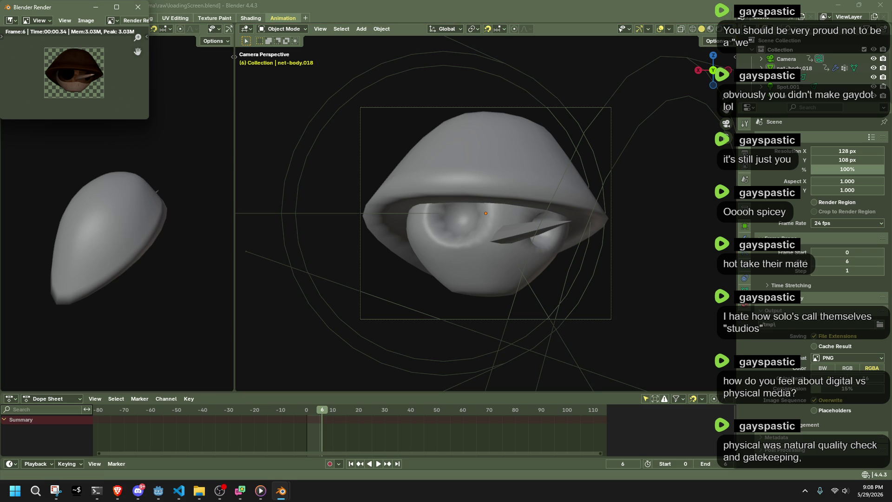
key(alt+Tab)
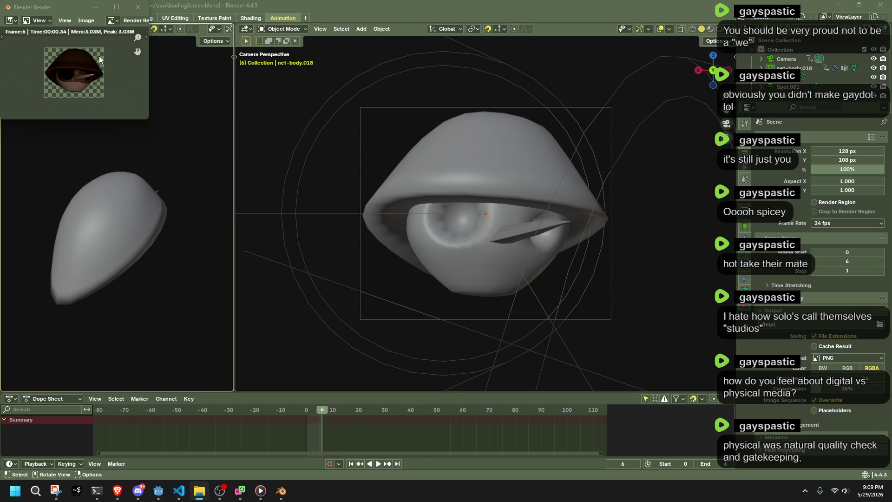
click(137, 7)
Point the render output path at the project's loadingIcons folder and accept it
click(52, 17)
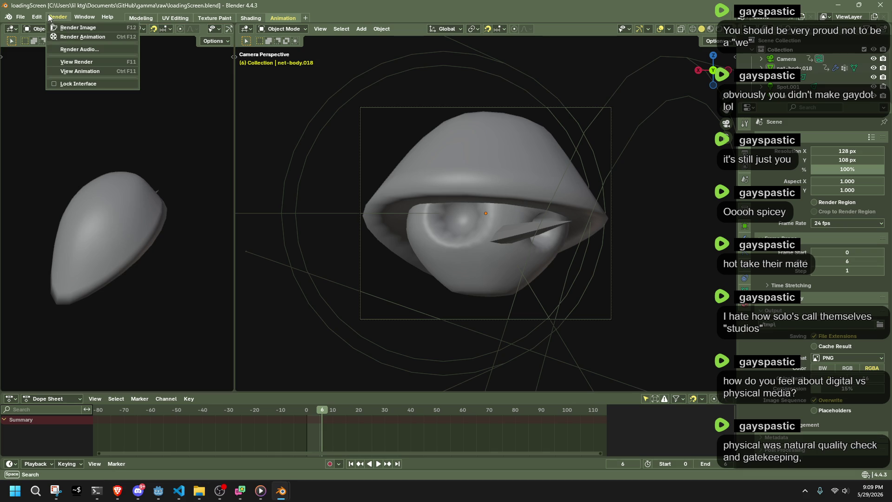
click(70, 39)
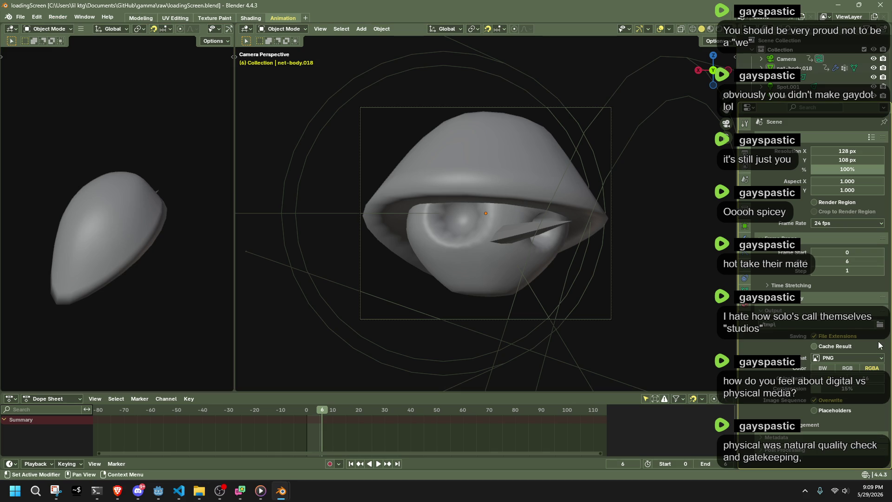
click(880, 325)
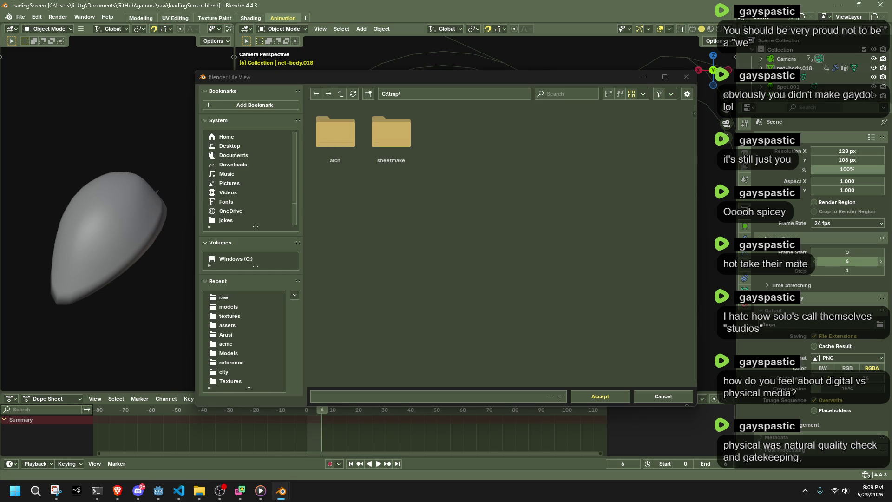
double_click(453, 94)
key(ctrl+v)
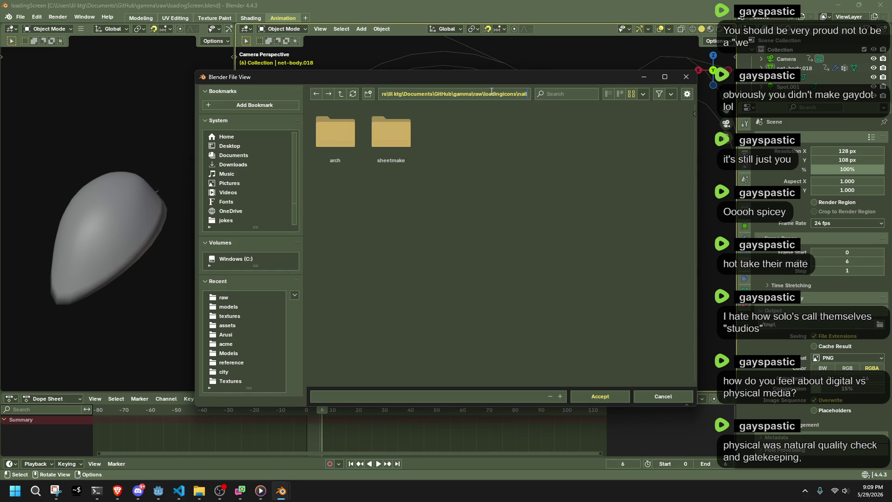
key(Return)
click(600, 396)
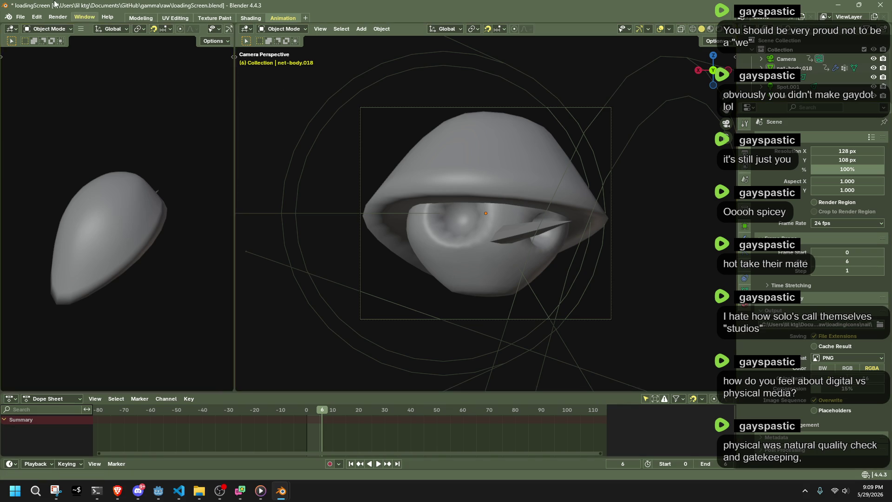
Render the animation through frame 6 into the new folder and close the render window
click(58, 17)
click(77, 38)
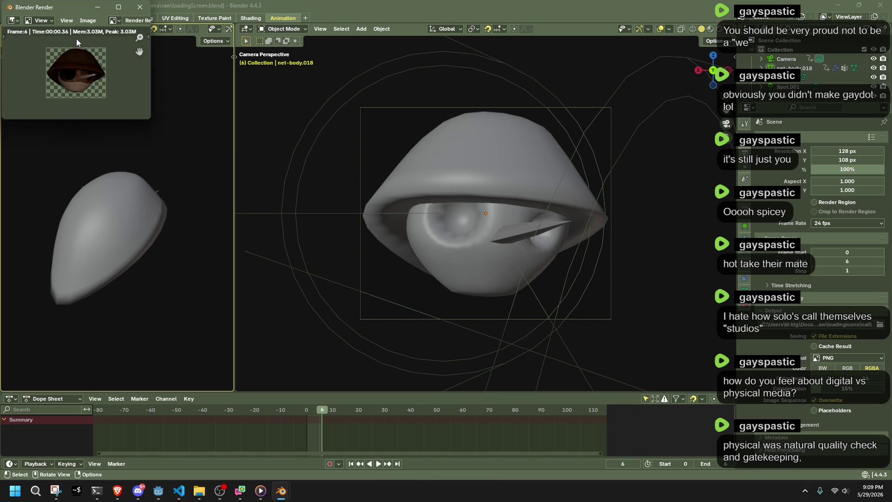
click(140, 7)
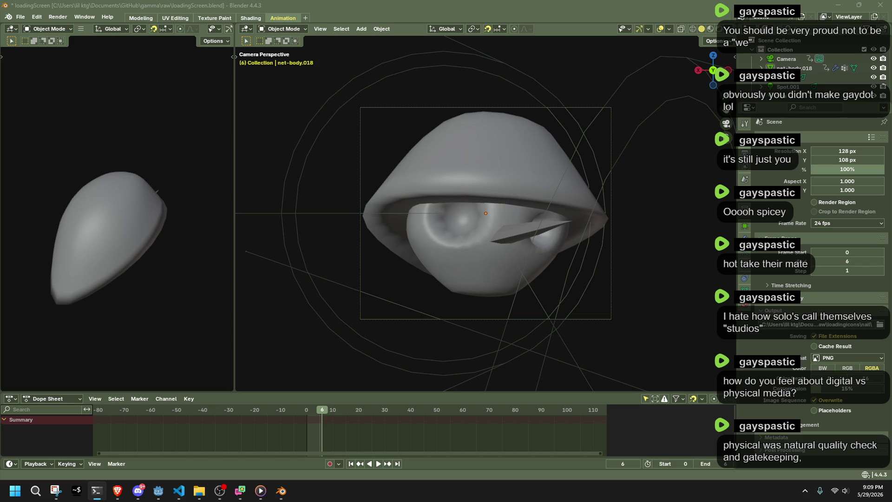
key(alt+Tab)
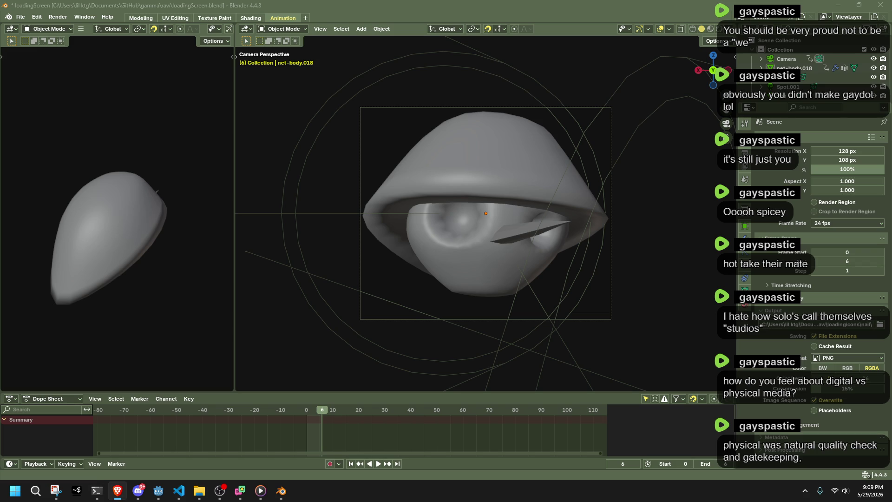
Run the pasted magick montage command in the render folder's terminal and check the result
key(alt+Tab)
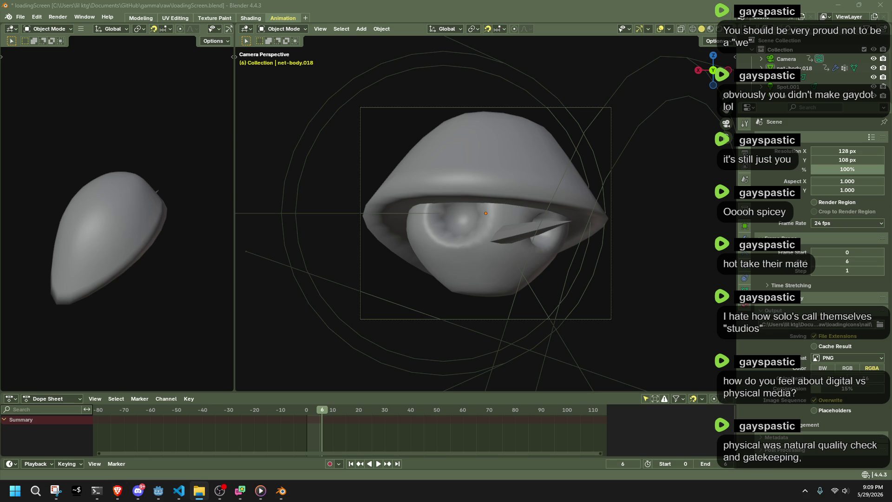
key(alt+Tab)
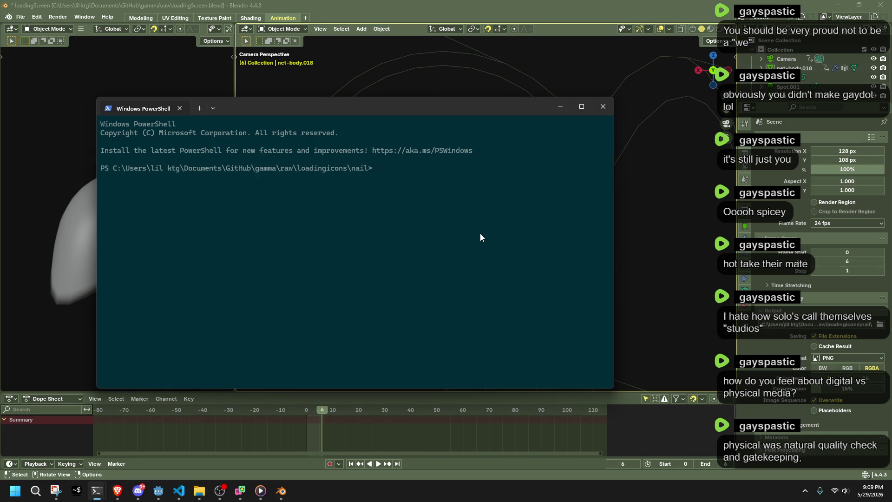
key(ctrl+v)
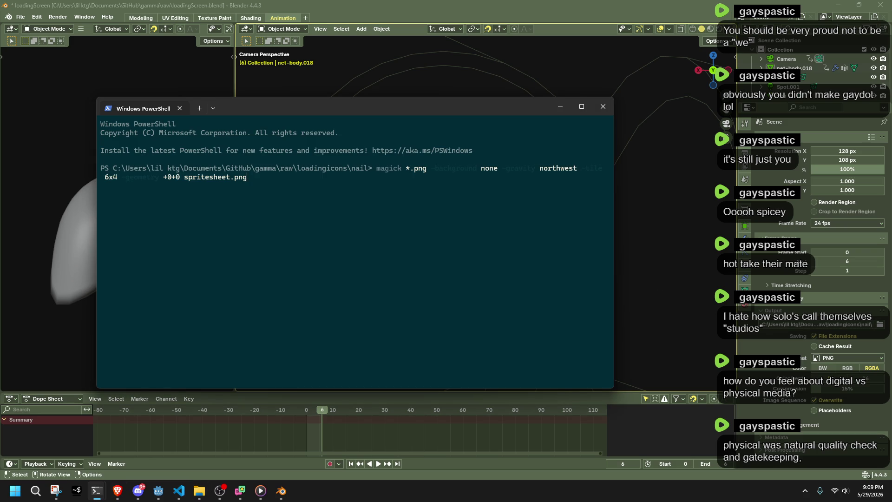
key(Return)
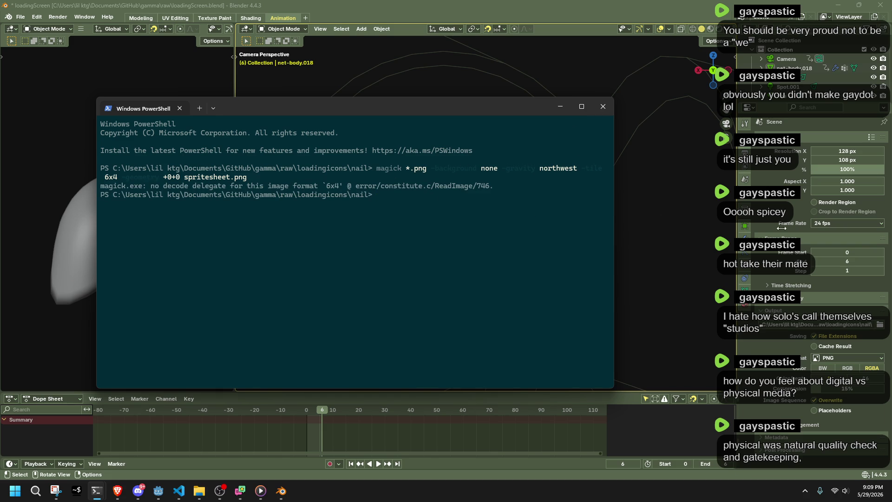
key(alt+Tab)
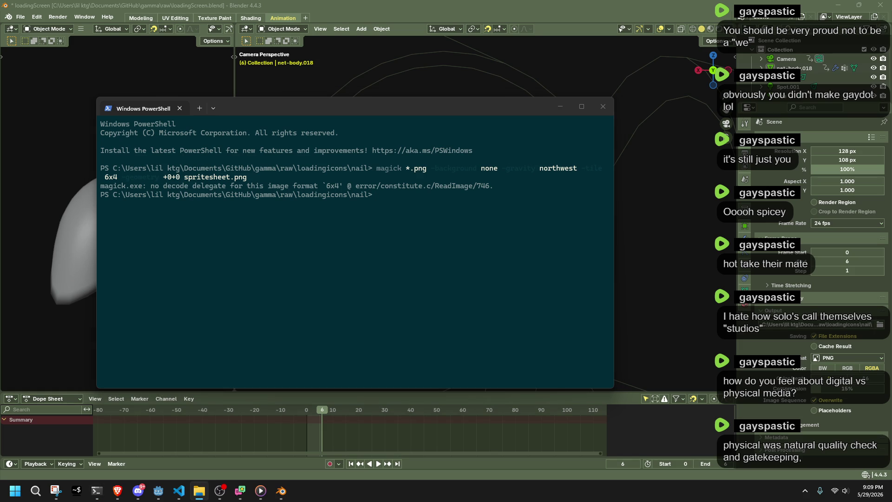
Rerun montage with the 6x4 tile grid, copy the output, and open spritesheet.png to verify
click(541, 202)
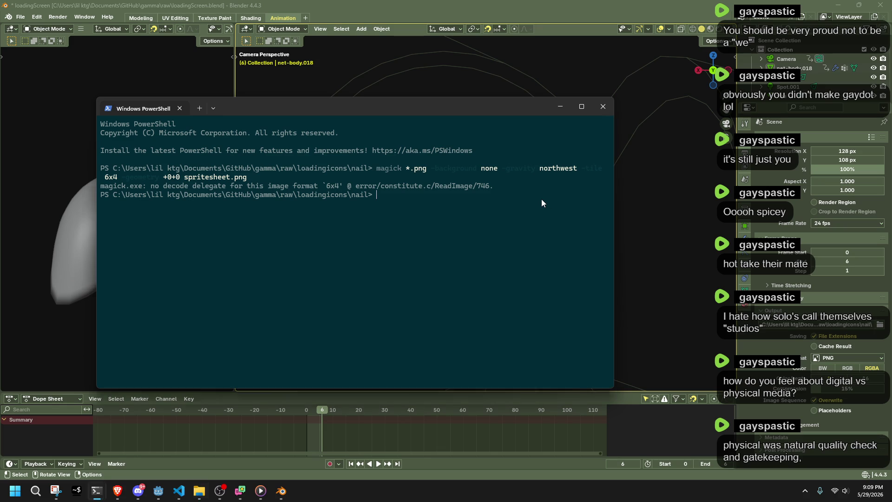
key(Up)
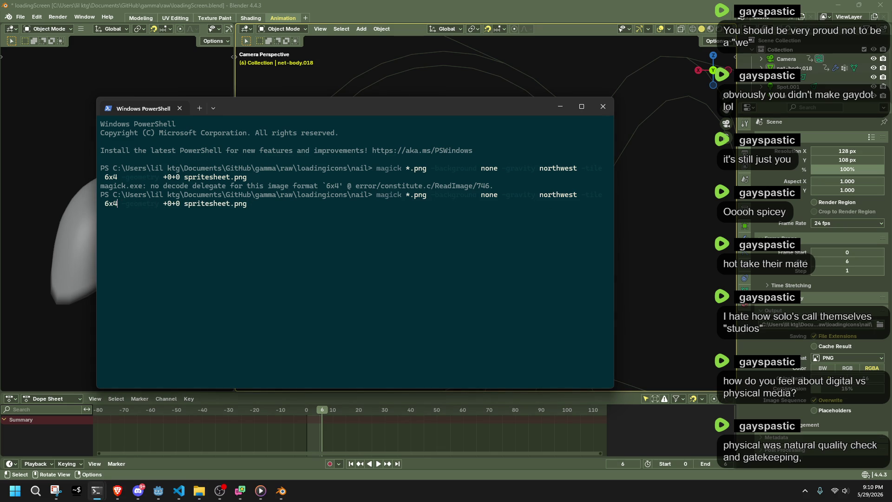
key(Left)
key(BackSpace)
text(7)
key(Return)
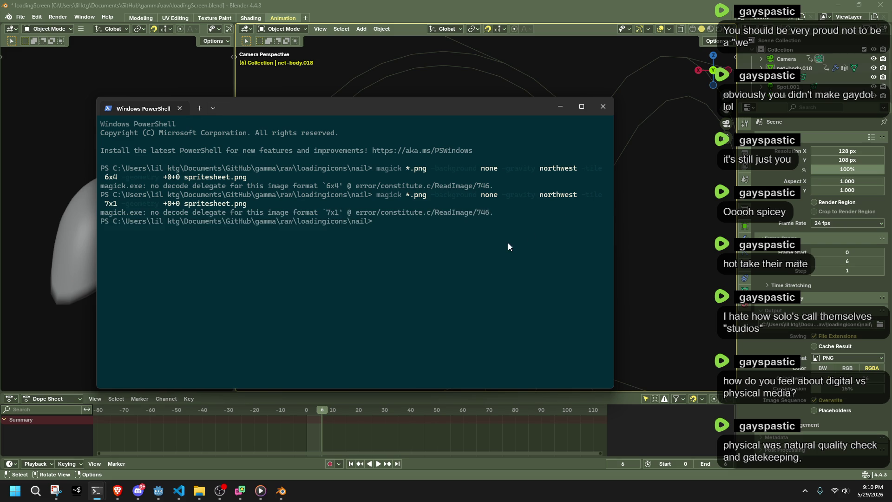
mouse_move(461, 238)
mouse_down()
mouse_move(175, 194)
mouse_move(118, 125)
mouse_up()
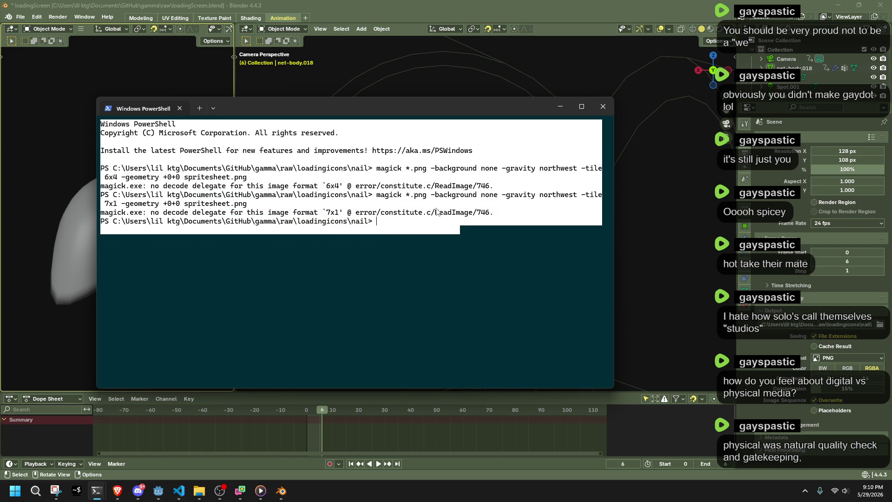
right_click(118, 140)
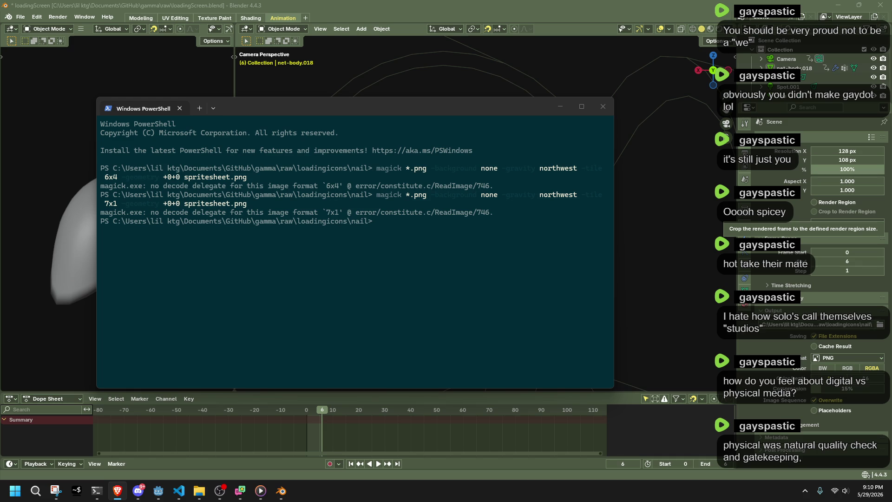
text(magick montage *.png -background none -gravity northwest -tile 6x4 -geometry +0+0 spritesheet.png)
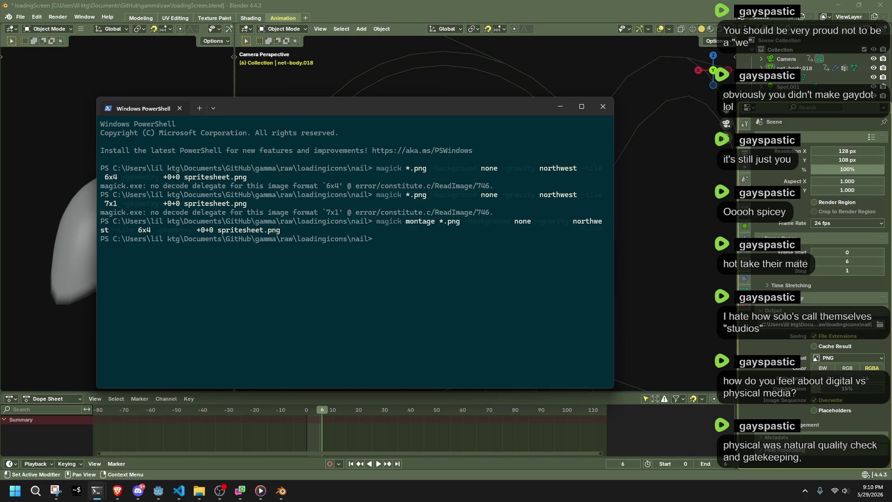
click(200, 490)
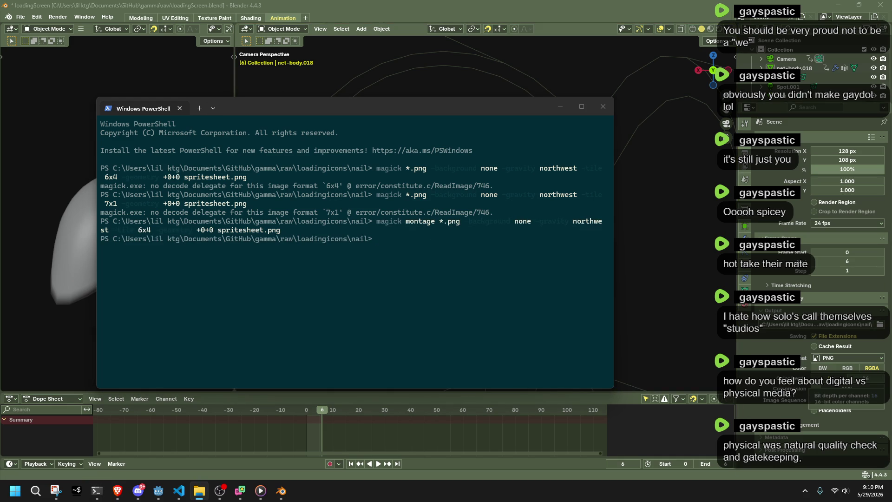
double_click(393, 275)
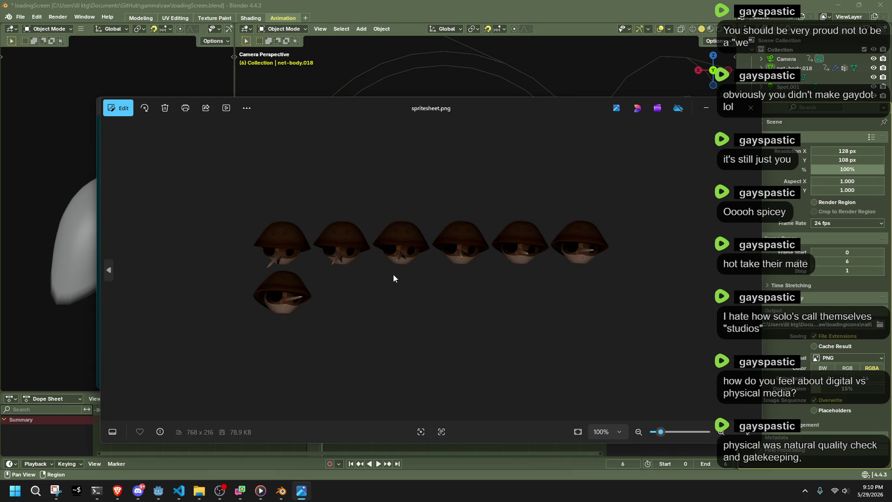
scroll(394, 274, up, 5)
scroll(379, 216, up, 3)
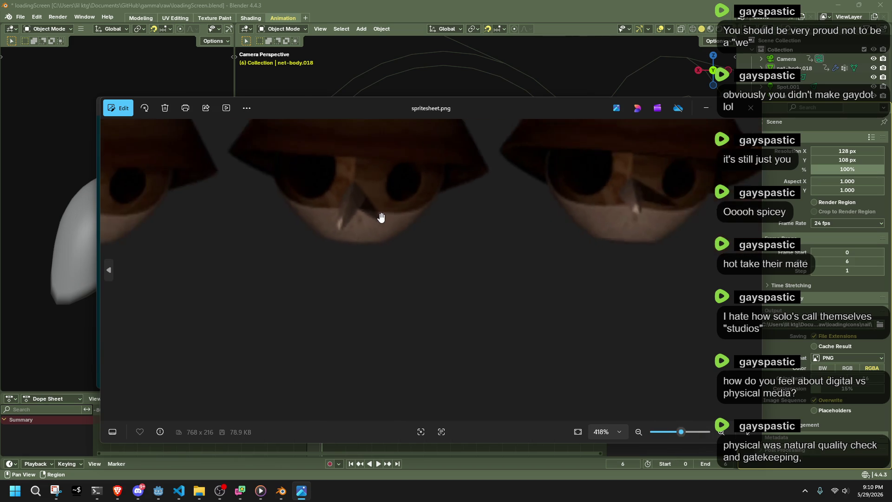
scroll(380, 216, down, 7)
scroll(381, 217, down, 1)
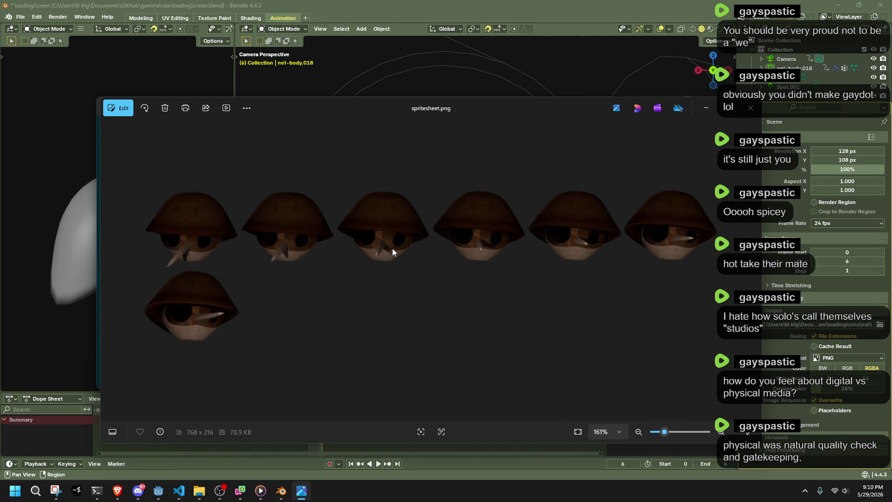
click(748, 109)
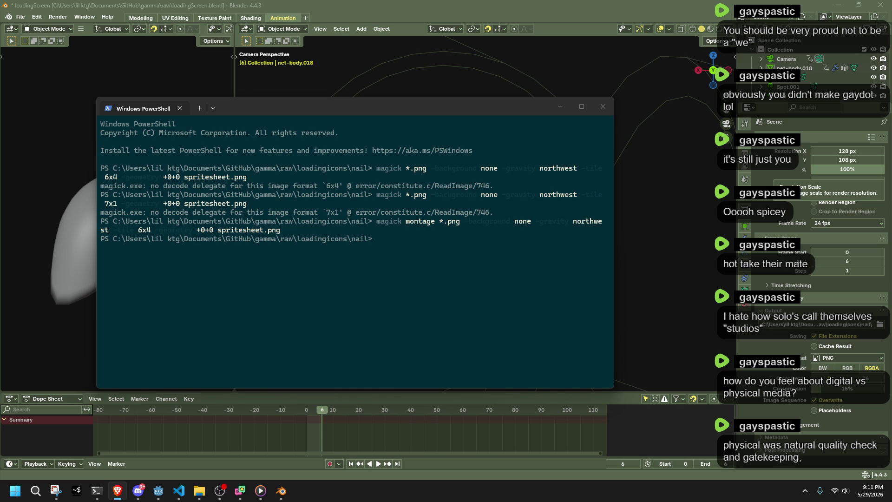
double_click(835, 151)
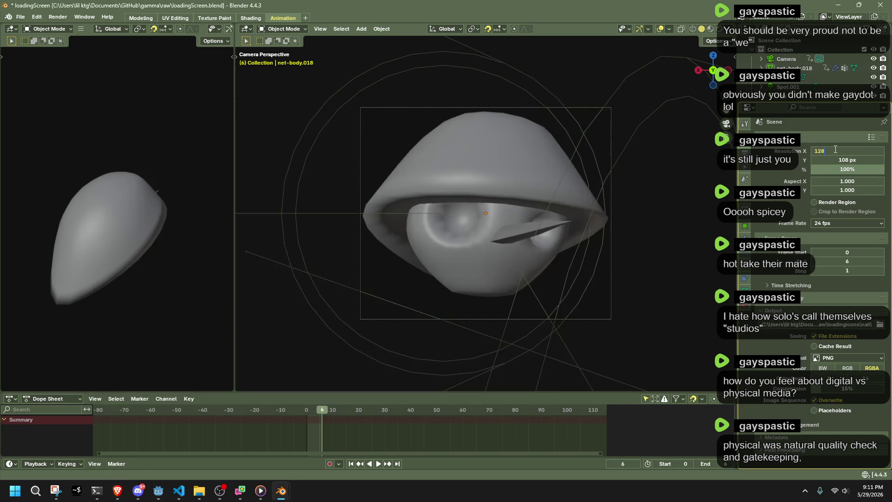
text(64)
Reduce the output resolution to 64 × 54 px, render the animation, and bring the terminal forward
key(Return)
double_click(848, 160)
text(64)
key(Return)
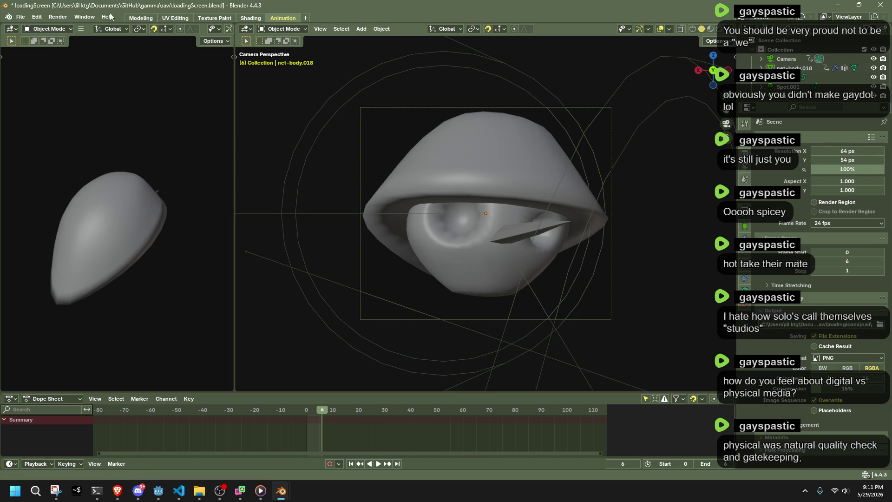
click(58, 17)
click(82, 37)
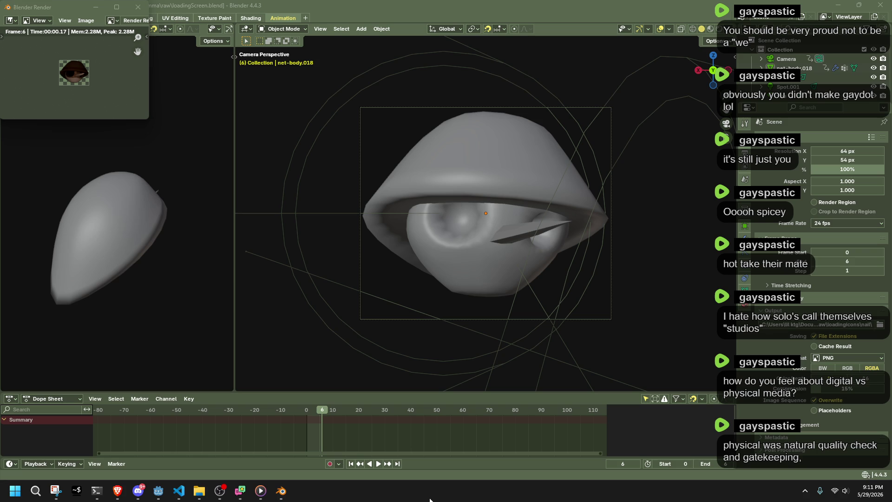
click(97, 490)
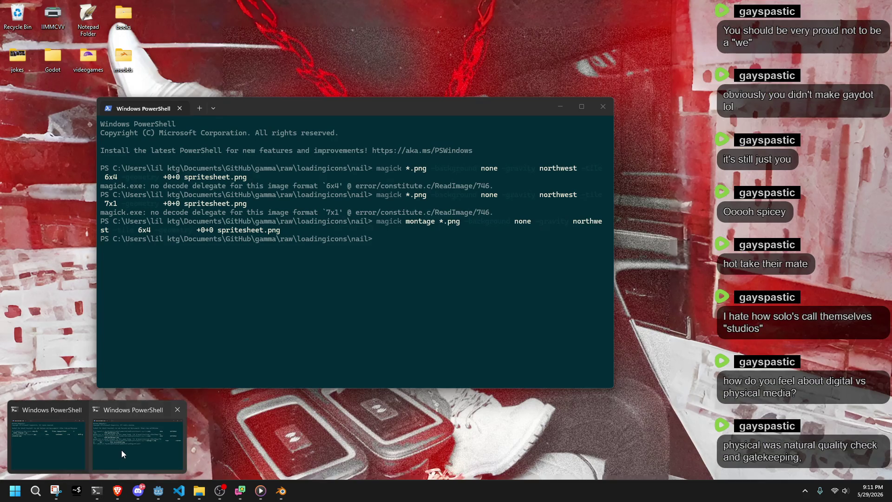
Rerun the montage command on the 64 × 54 renders and preview the rebuilt spritesheet.png
click(121, 449)
key(Up)
key(Return)
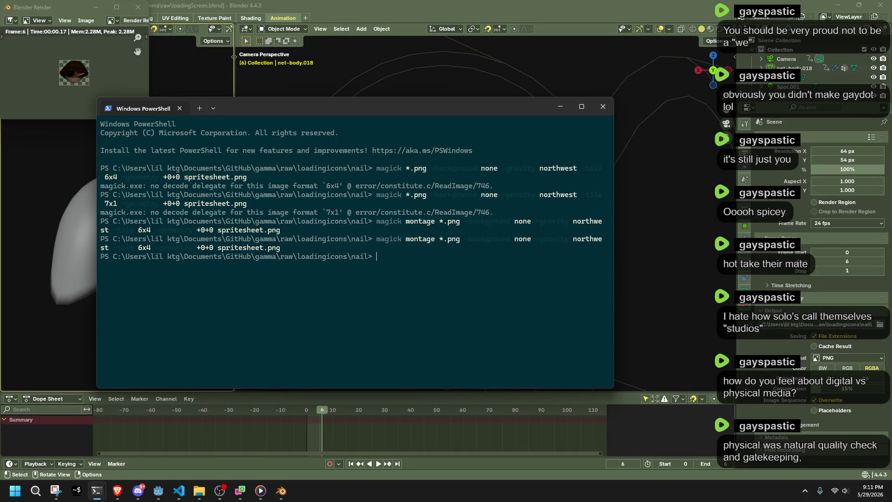
click(199, 491)
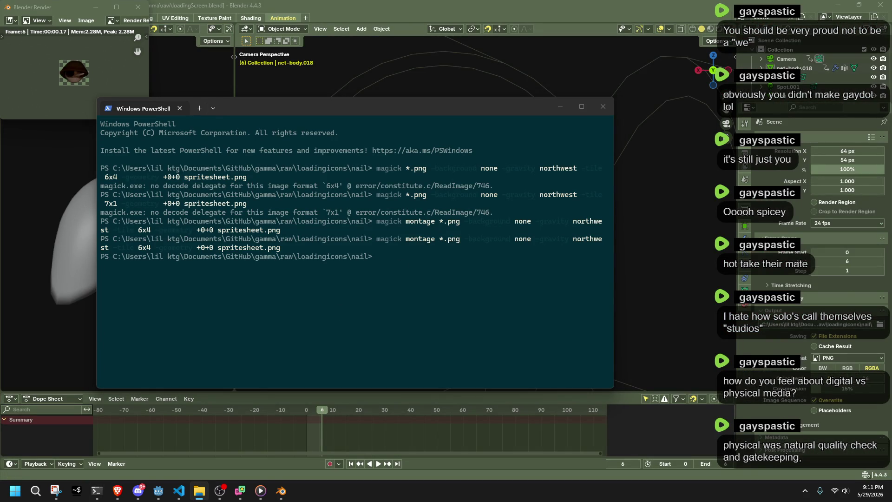
key(Return)
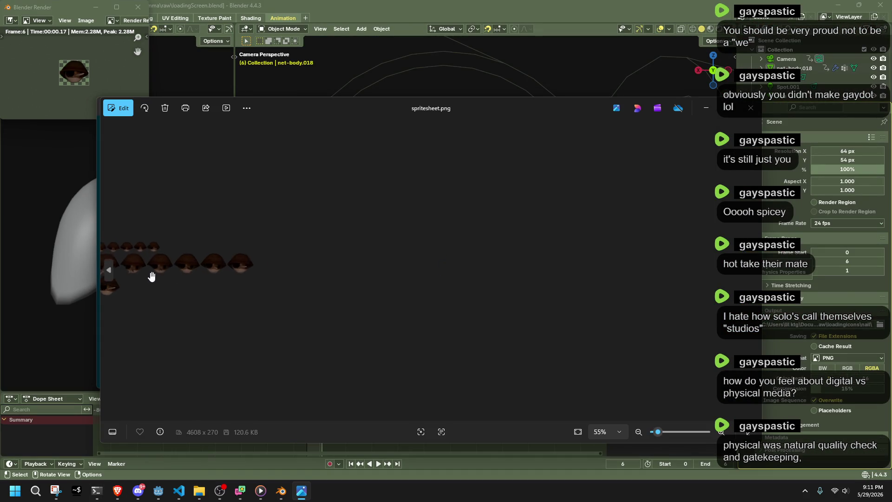
scroll(152, 277, up, 3)
scroll(181, 293, up, 3)
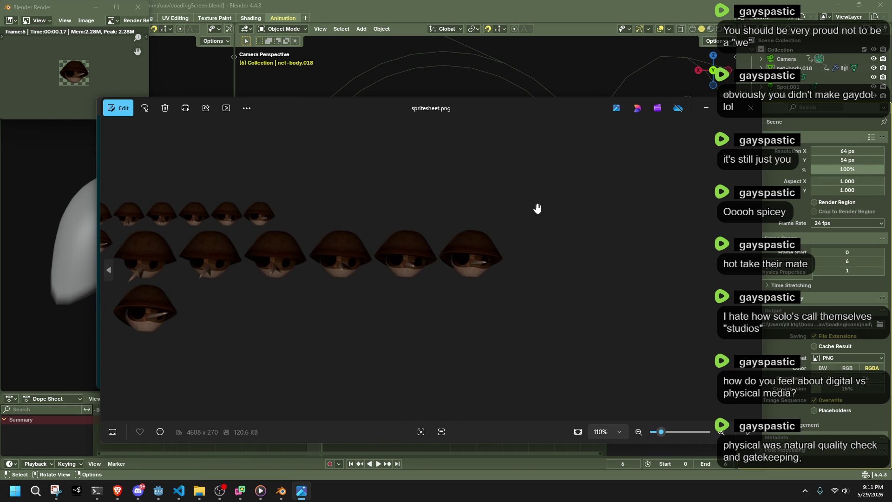
key(Escape)
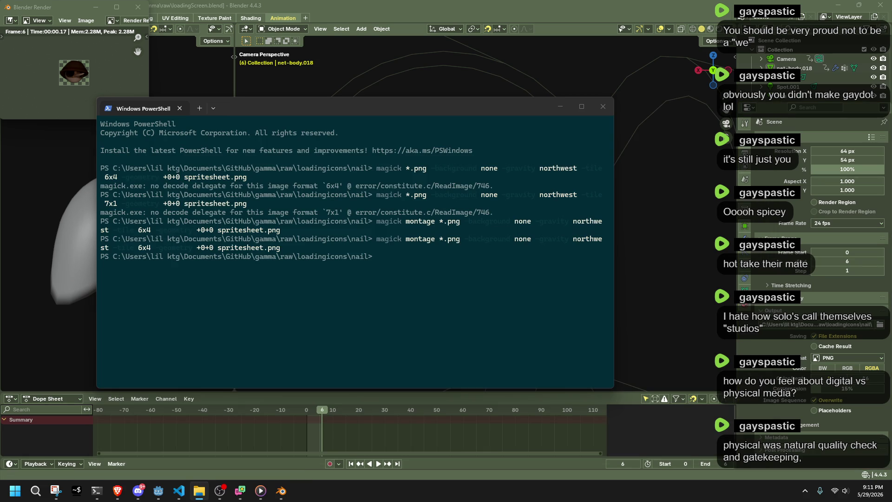
Rebuild the 384 × 108 spritesheet once more, check it, and move the terminal aside
key(Up)
key(Return)
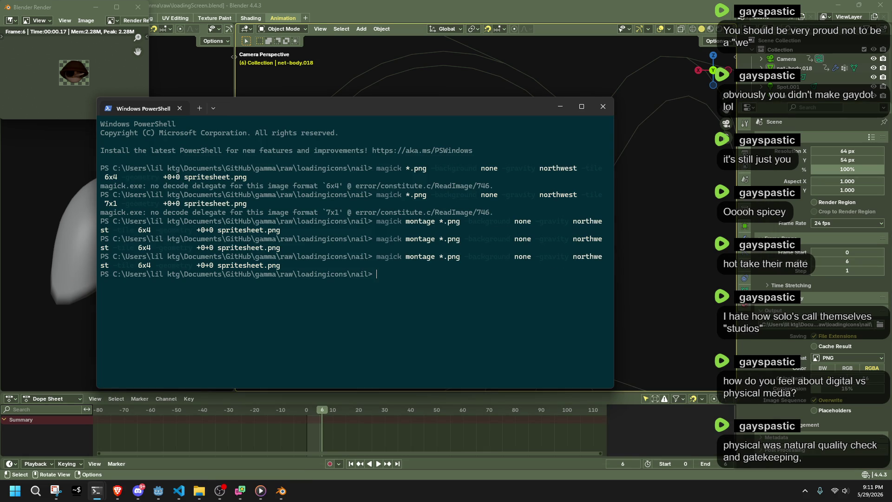
key(alt+Tab)
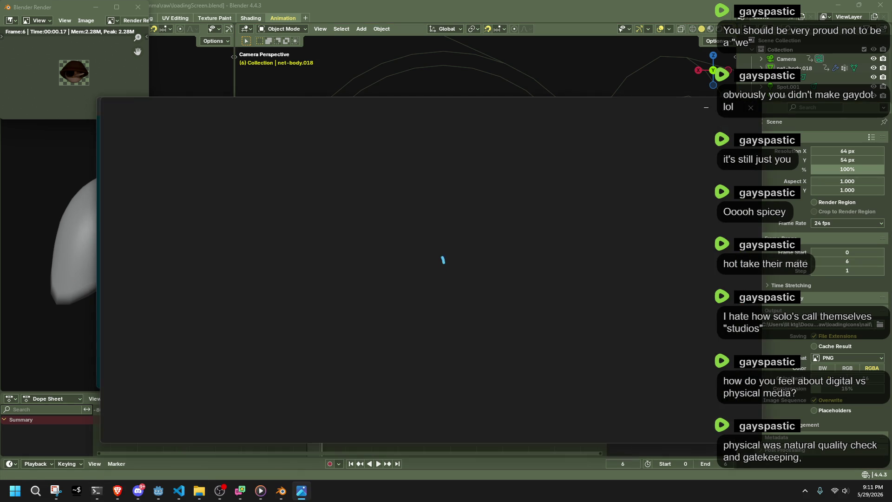
scroll(387, 279, up, 2)
scroll(300, 280, up, 3)
scroll(288, 280, down, 2)
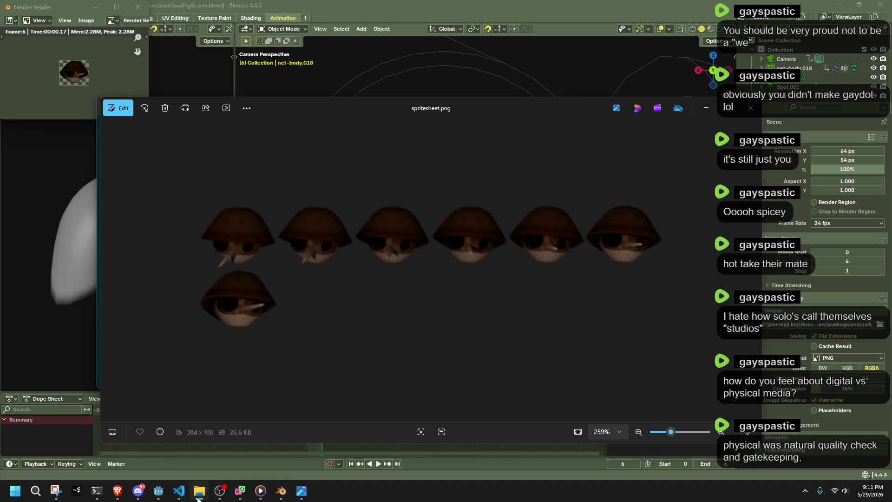
click(97, 490)
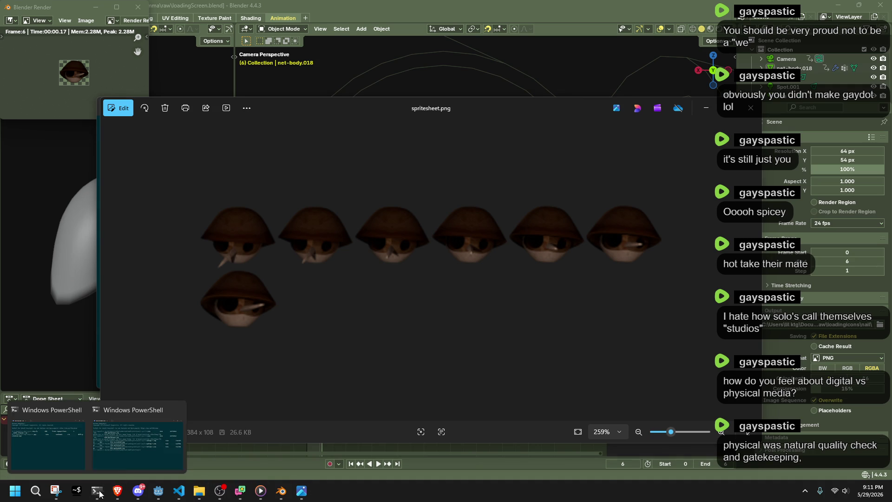
key(Up)
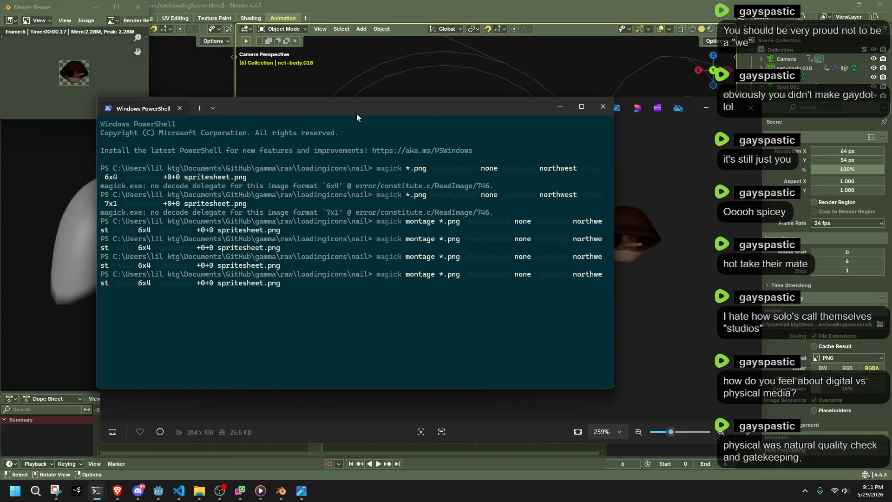
drag(308, 113, 605, 125)
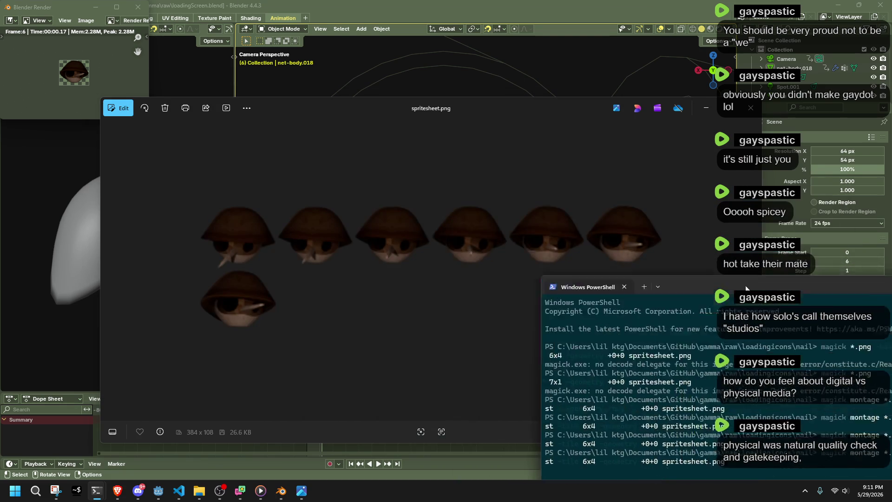
Rerun the magick montage command with an edited tile grid and check spritesheet.png in Photos
key(BackSpace)
text(2)
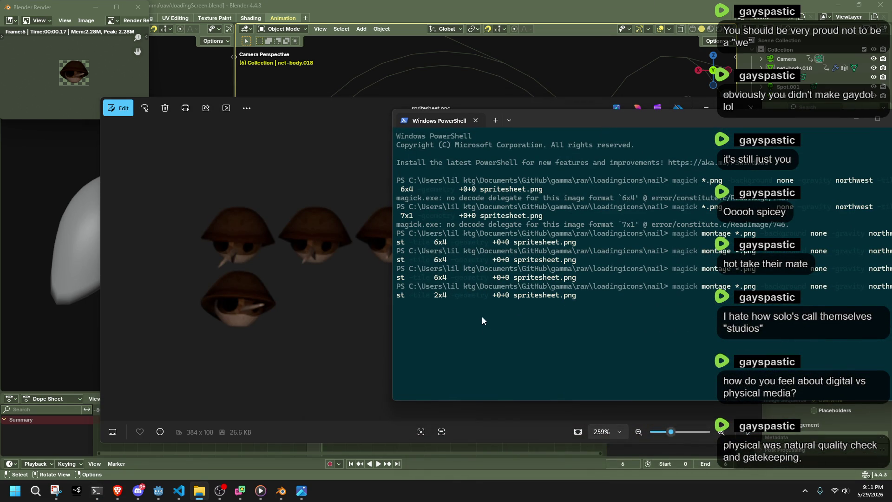
key(Return)
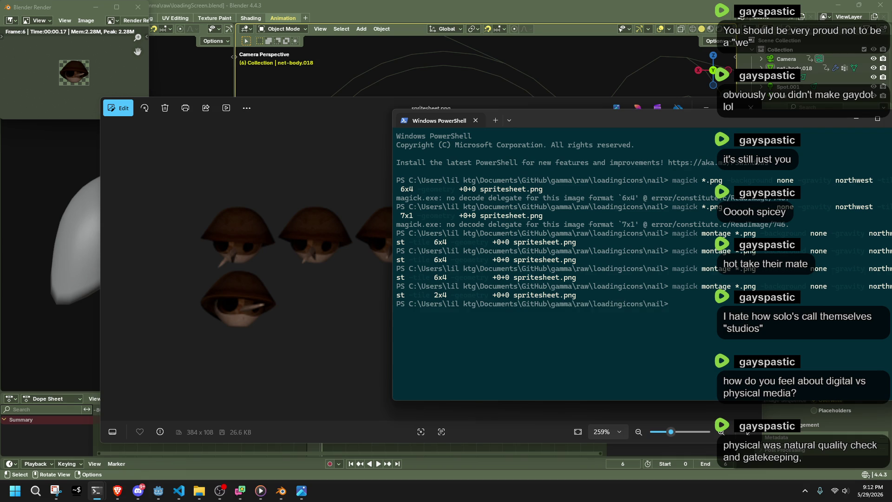
key(alt+Tab)
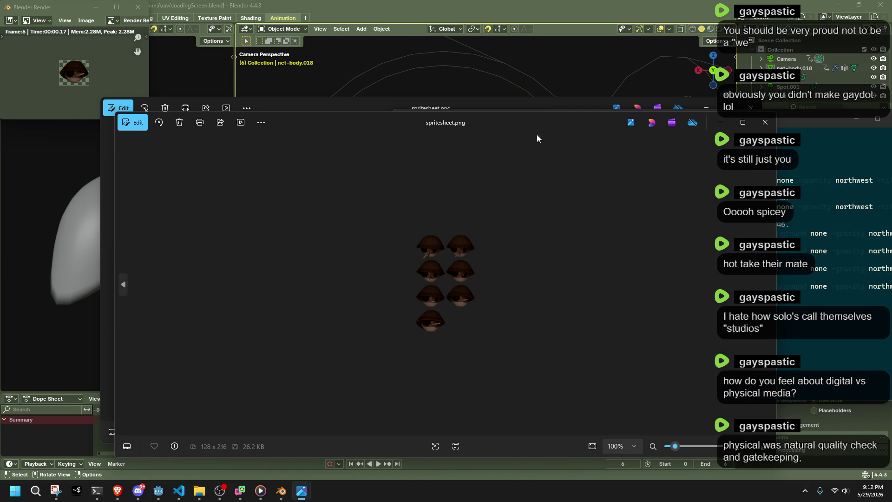
click(765, 122)
click(483, 288)
Recall the montage command again, rebuild the 4-across 2-down spritesheet, and review the result
key(Up)
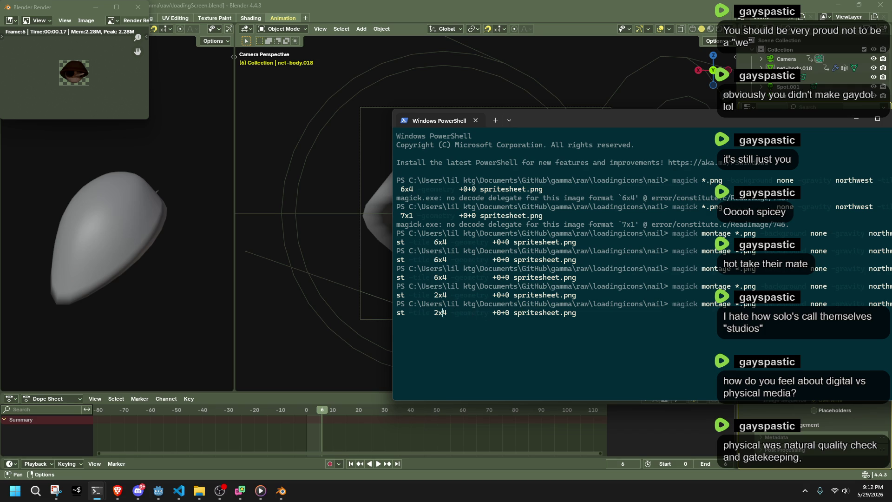
key(BackSpace)
text(4)
key(Return)
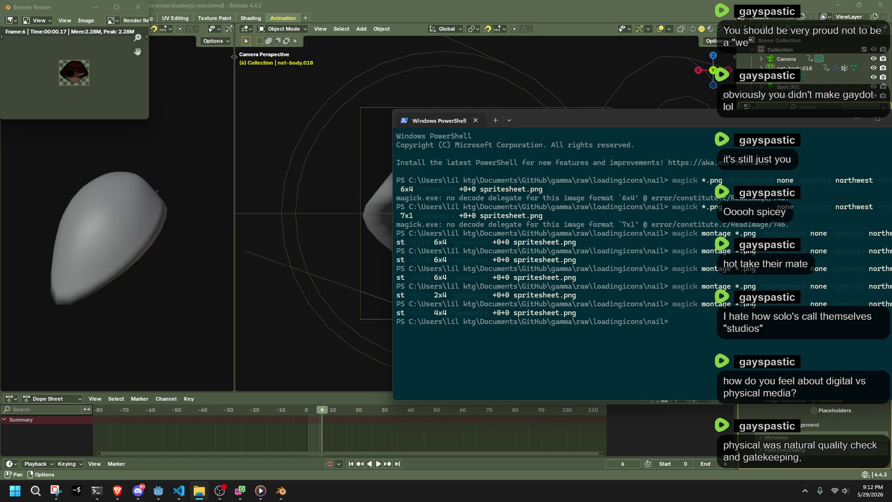
key(Up)
key(Return)
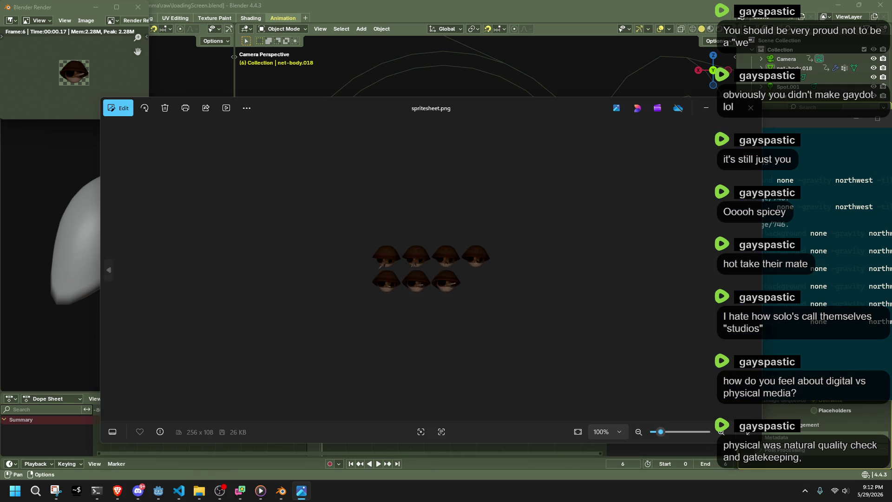
scroll(476, 308, up, 3)
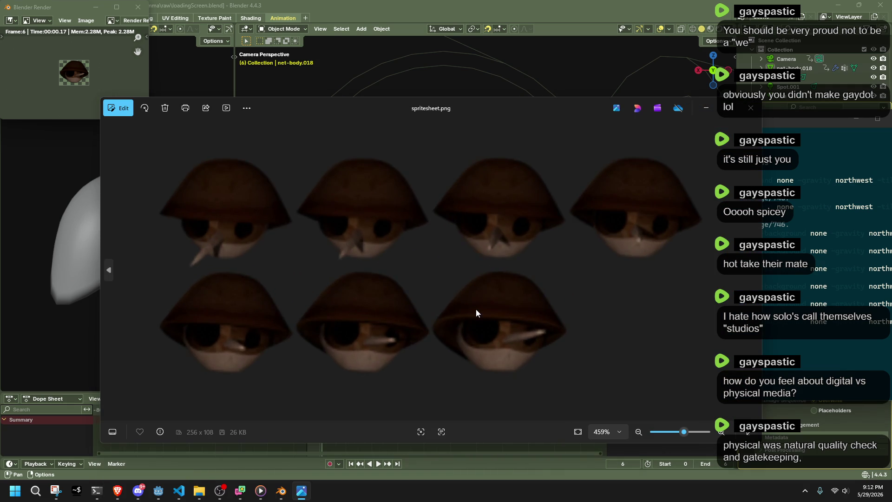
scroll(476, 310, down, 2)
click(752, 111)
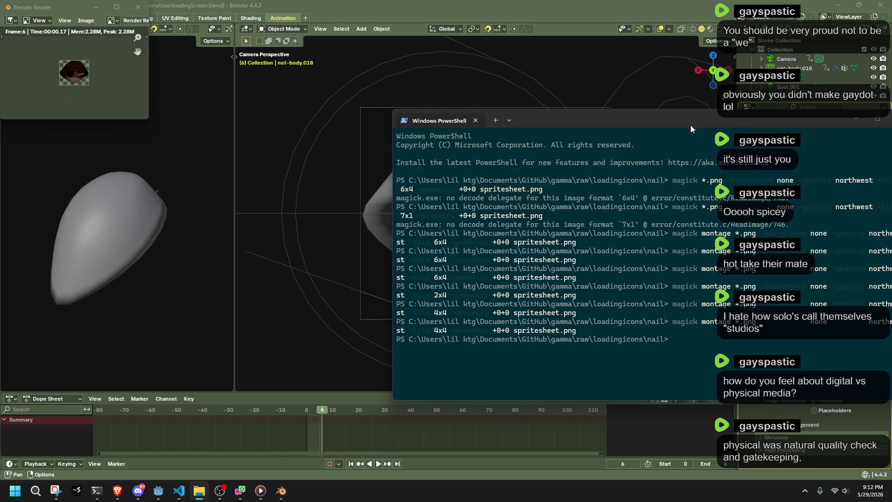
Move aside and close the PowerShell window, leaving the Blender scene with the frame 6 render showing
drag(869, 123, 600, 98)
click(631, 93)
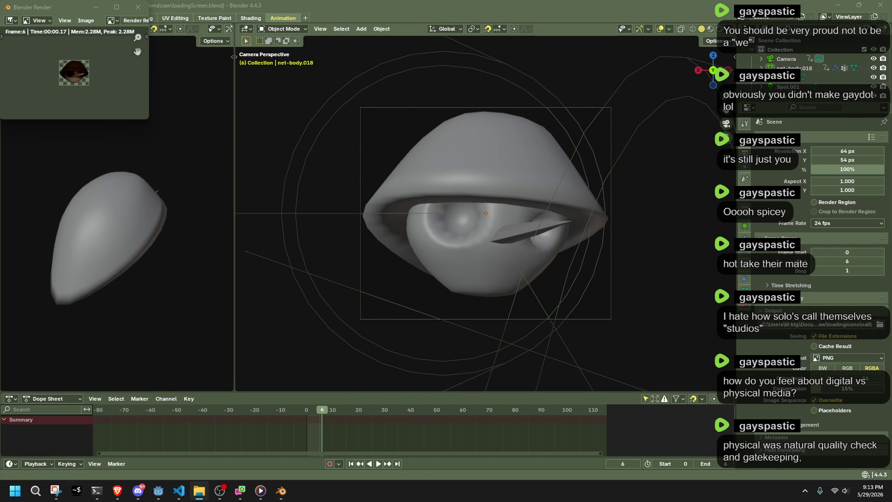
key(alt+Tab)
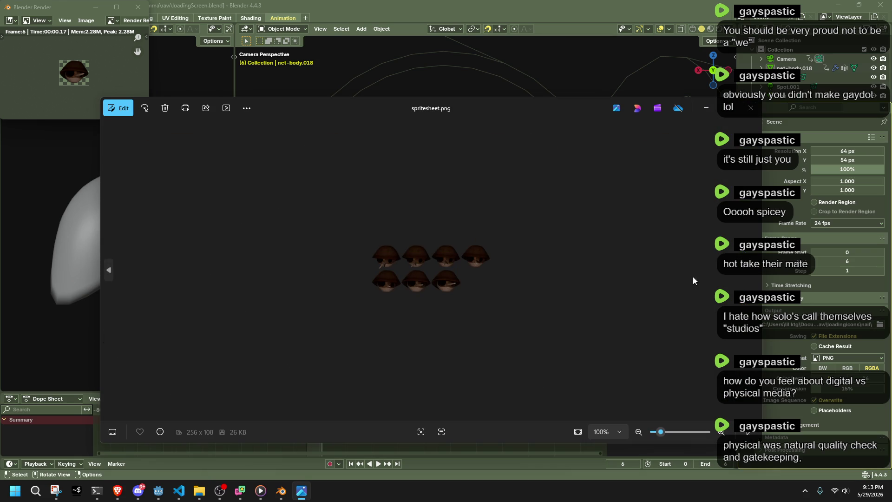
key(alt+Tab)
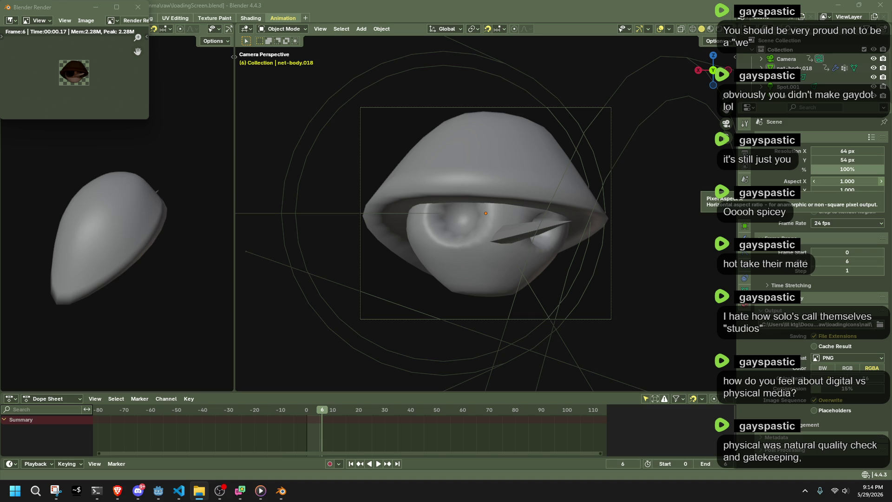
Assign CHR_NAILLOADINGICON_SPRITESHEET.png from loading-icons as LoadingSprite's Sprite2D texture
click(159, 490)
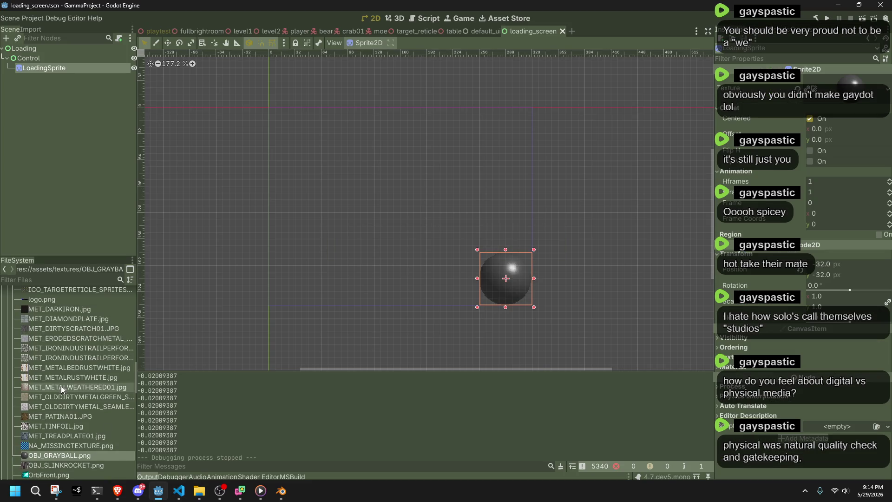
scroll(73, 430, up, 5)
scroll(73, 430, up, 5)
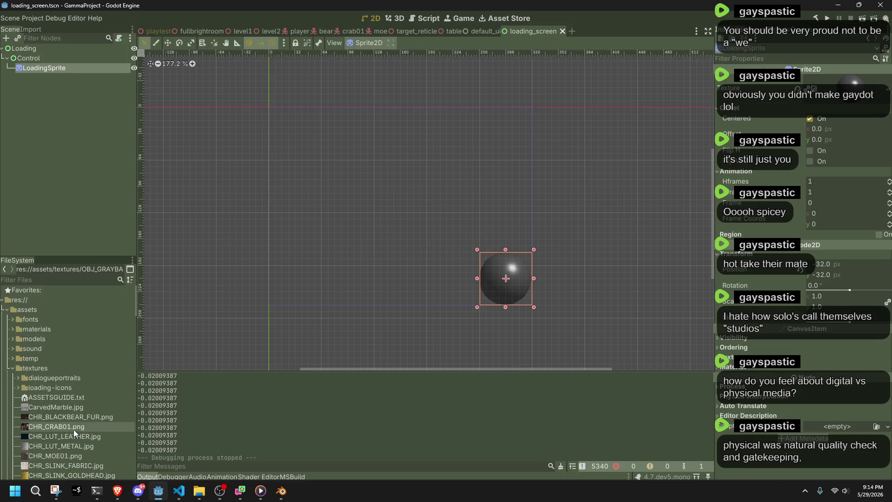
click(19, 388)
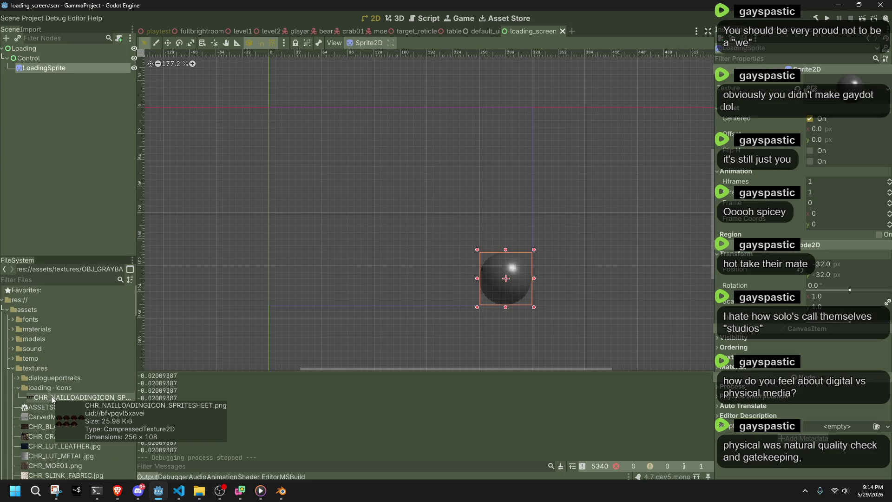
click(70, 417)
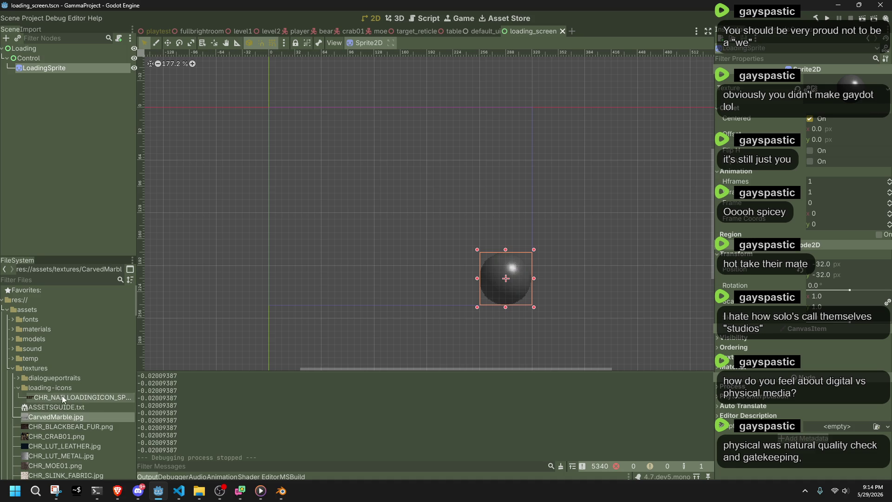
click(63, 399)
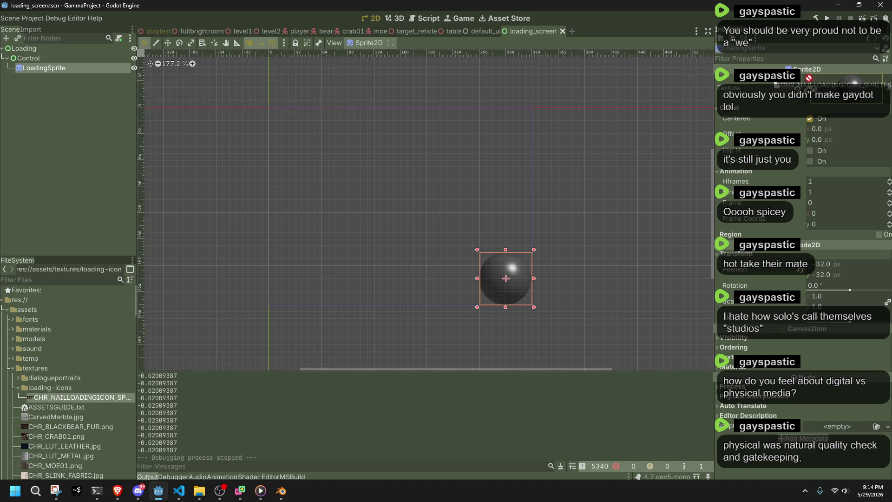
drag(77, 398, 851, 88)
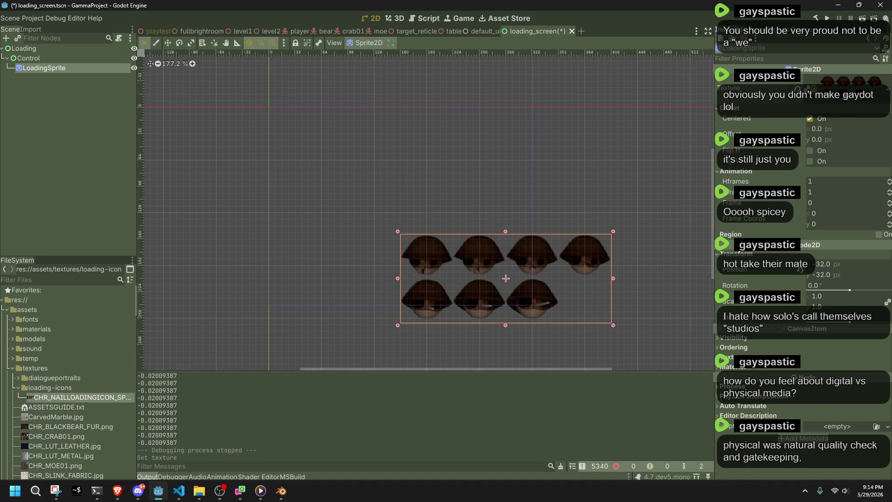
click(855, 85)
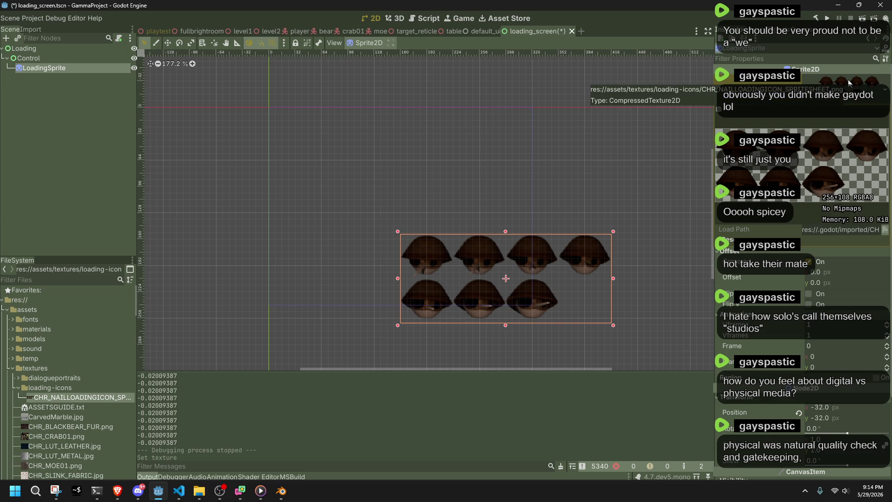
click(850, 83)
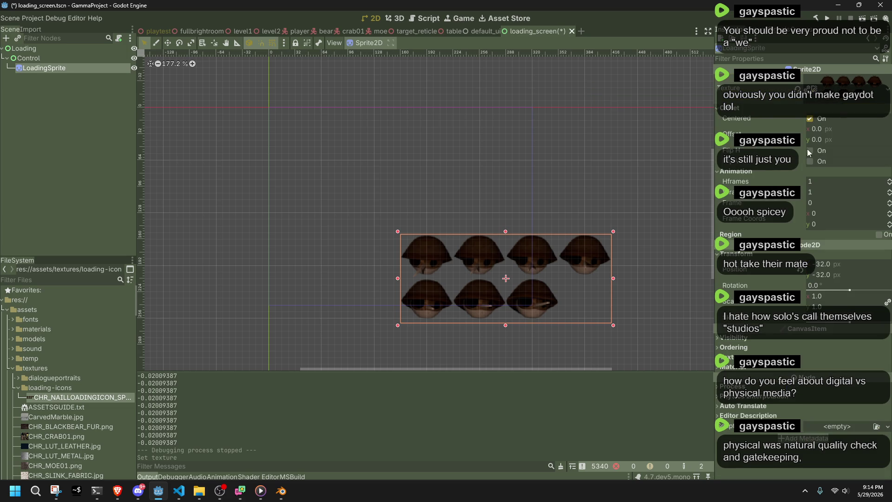
Set Hframes to 4 and Vframes to 2 on LoadingSprite and save the loading screen scene
click(889, 179)
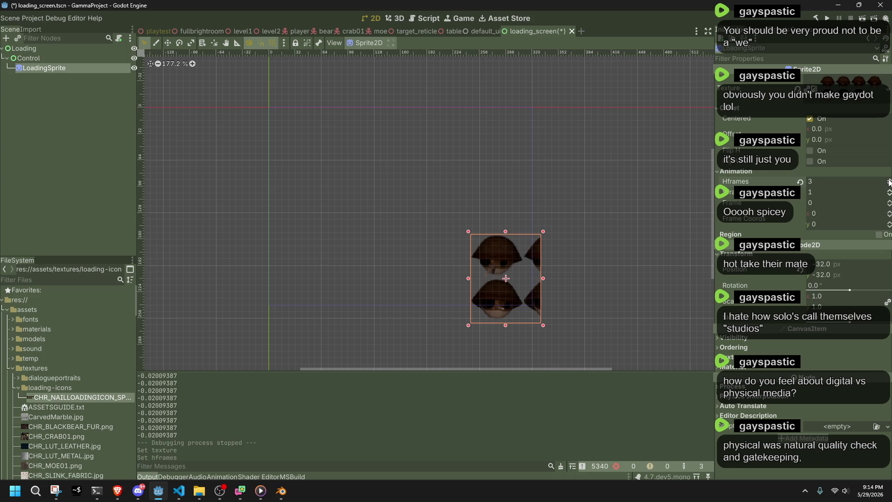
click(890, 180)
click(890, 190)
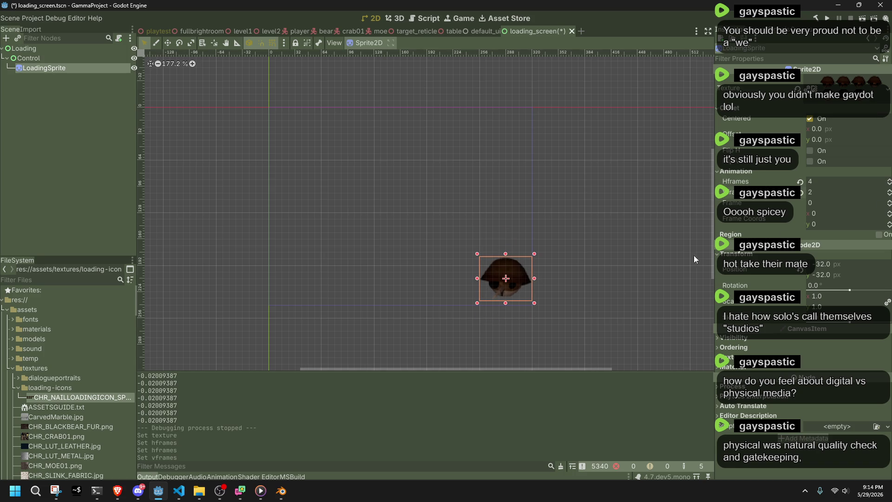
scroll(533, 334, up, 1)
scroll(534, 334, up, 1)
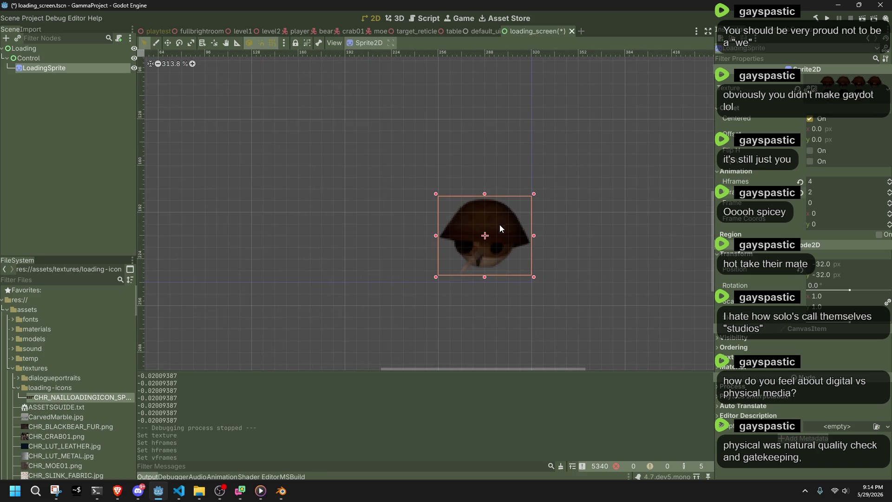
drag(500, 224, 499, 217)
drag(499, 218, 509, 223)
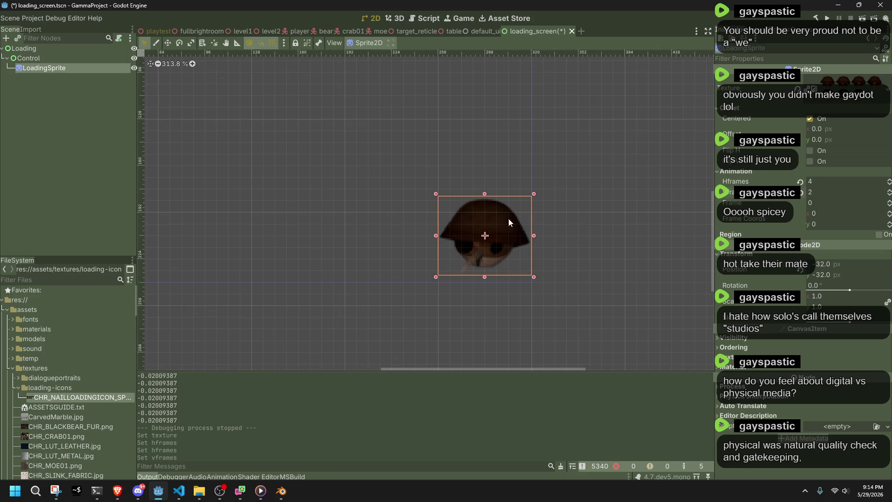
click(596, 253)
key(ctrl+s)
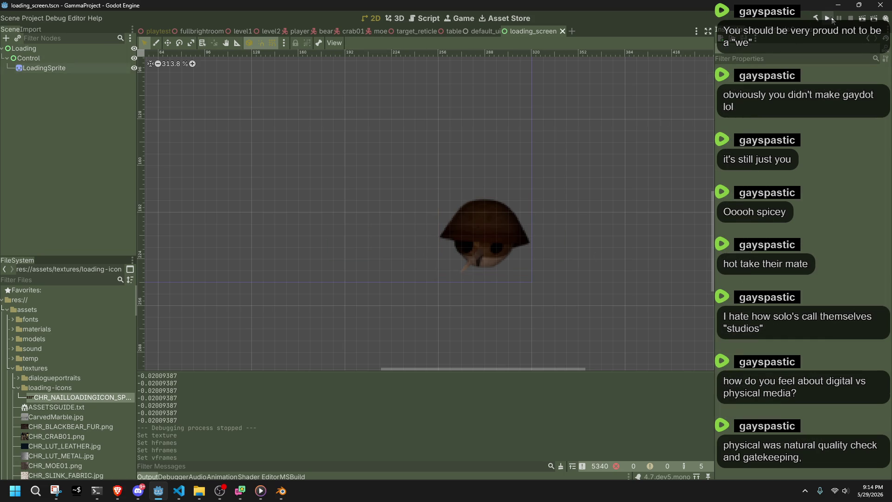
Run the game, walk with WASD into a scene transition to see the mushroom loading icon, then stop it
click(832, 20)
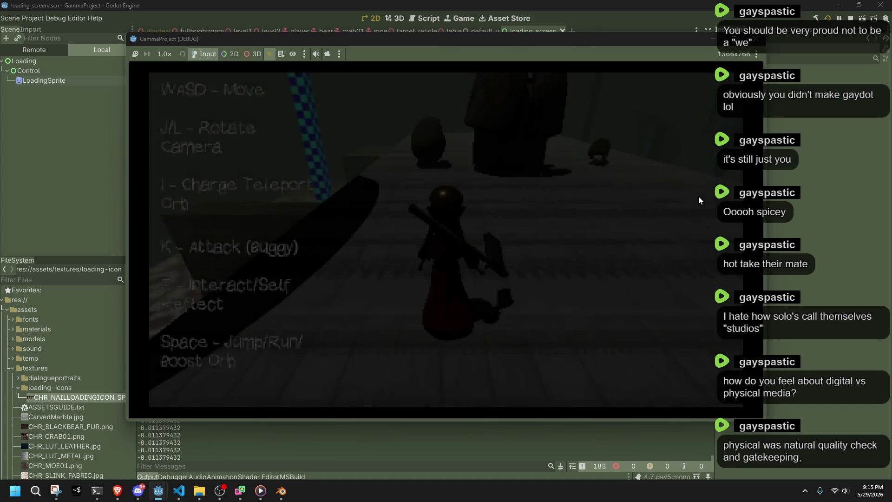
key(w)
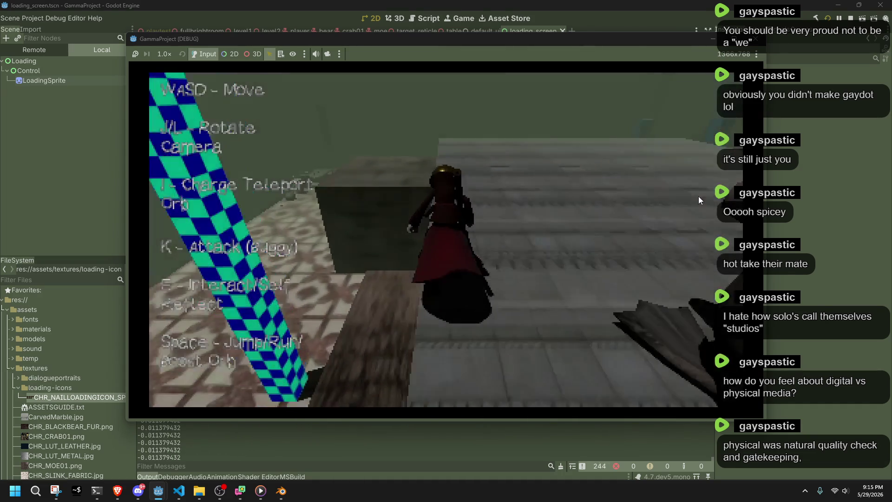
key(w)
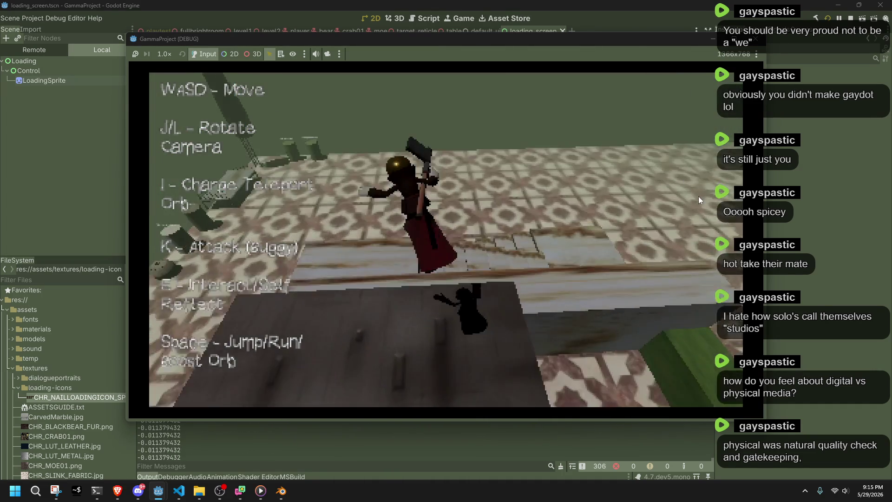
key(w)
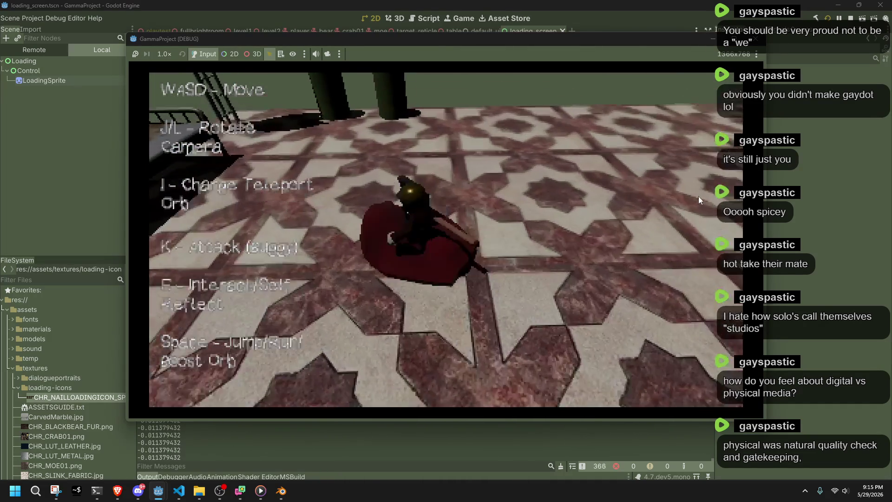
key(i)
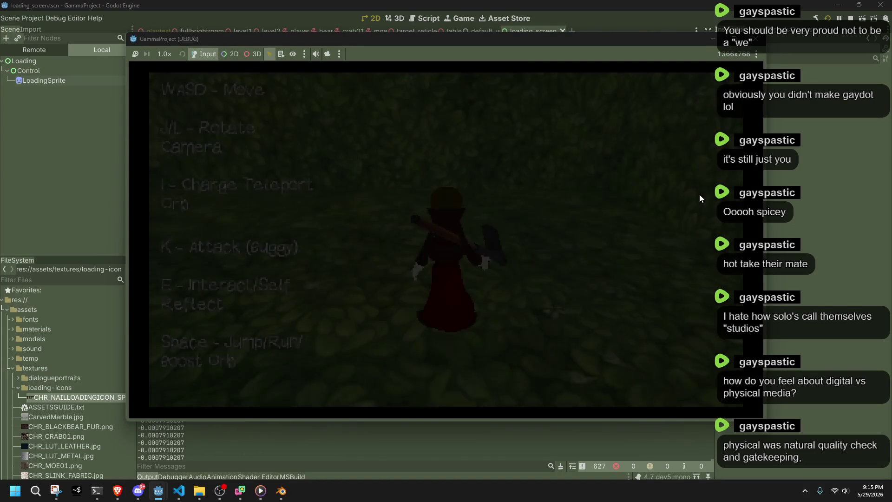
key(F8)
click(180, 493)
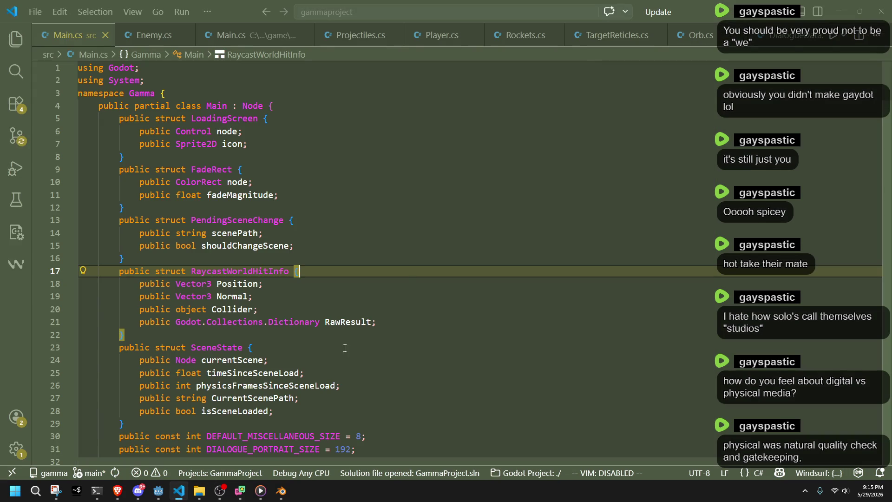
Show Main.cs at the LoadingScreen and PendingSceneChange struct definitions near line 16
click(382, 259)
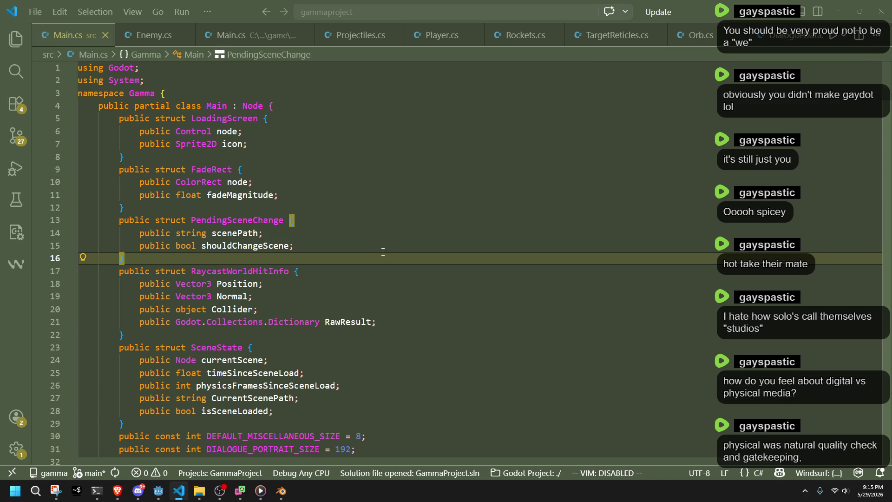
key(alt+Tab)
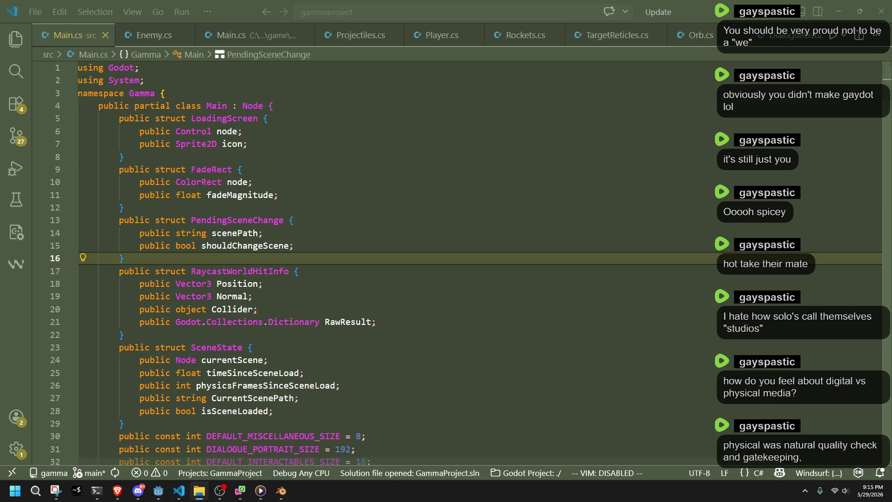
key(alt+Tab)
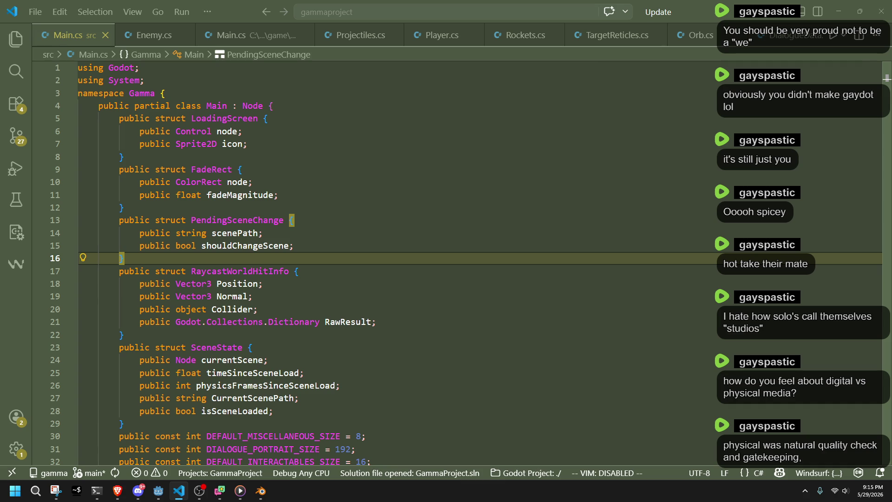
key(alt+Tab)
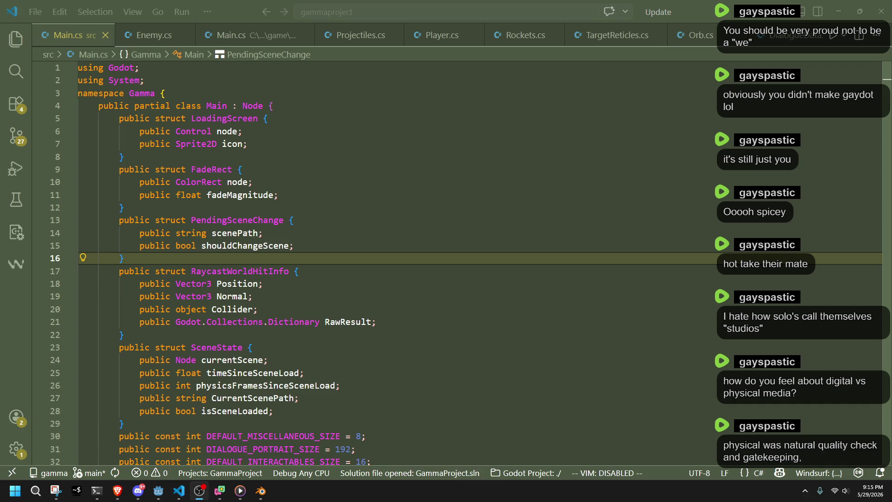
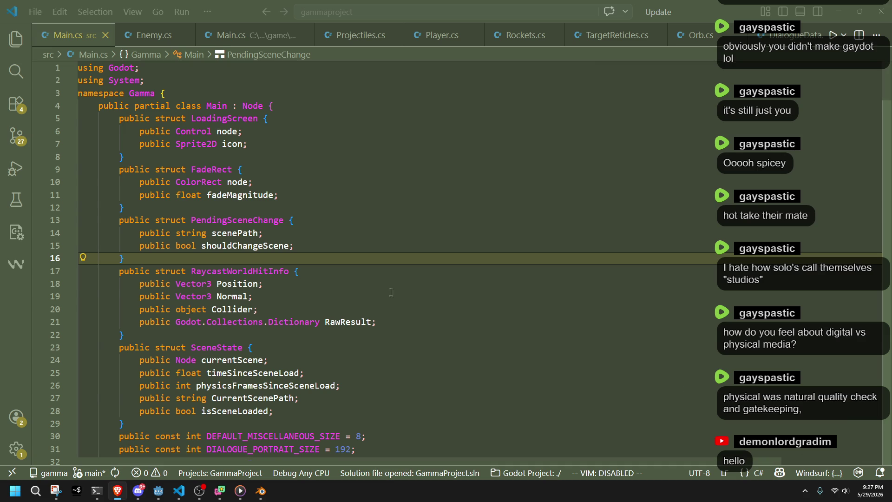
Look over the PendingSceneChange and RaycastWorldHitInfo structs in Main.cs, then switch to the Godot editor
click(406, 284)
click(380, 248)
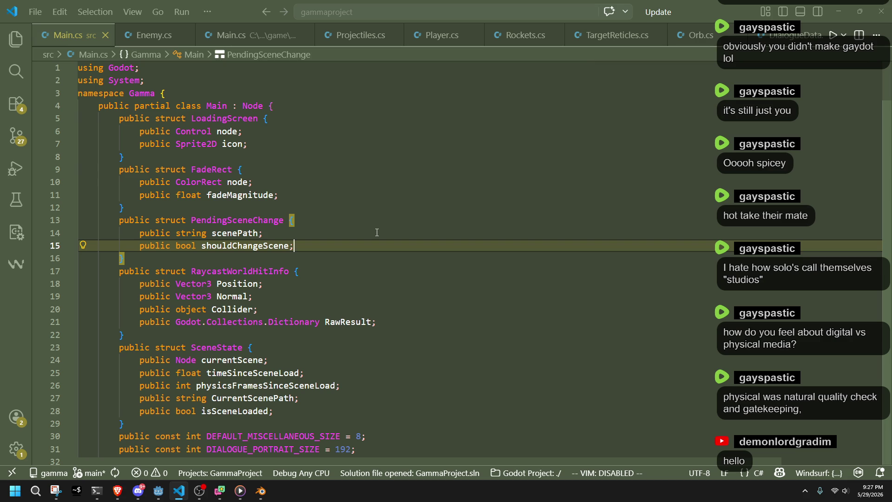
click(119, 490)
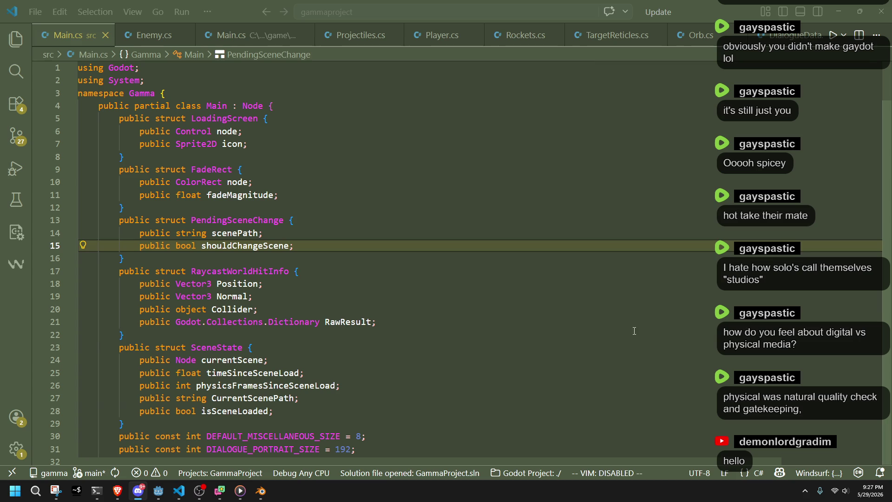
click(572, 335)
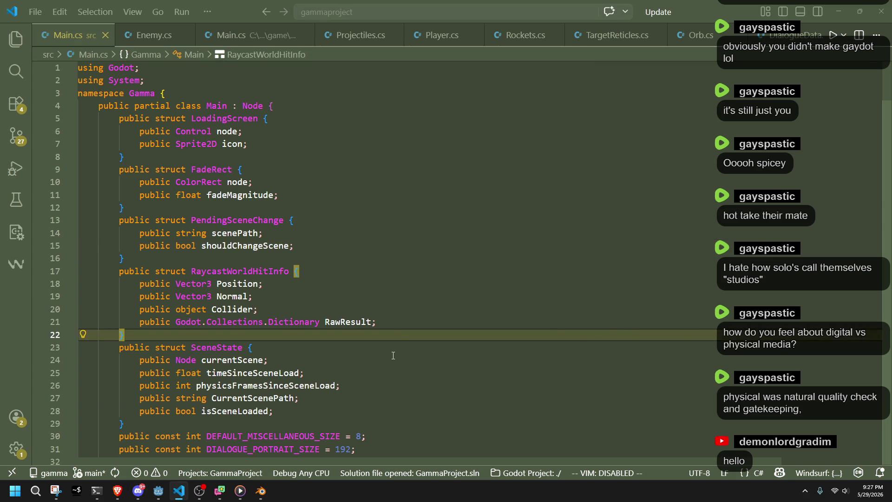
key(Down)
click(354, 335)
click(159, 491)
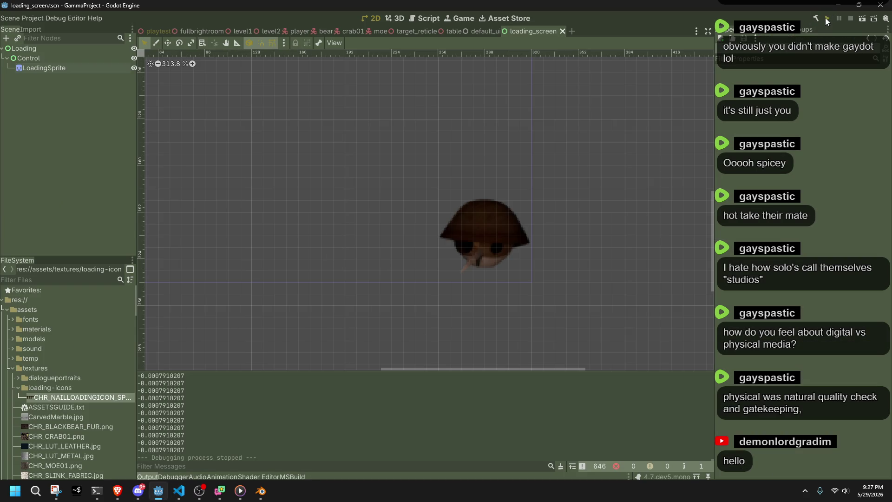
Run the project and move the character up the ledge and across the floor with WASD and J/L
click(826, 17)
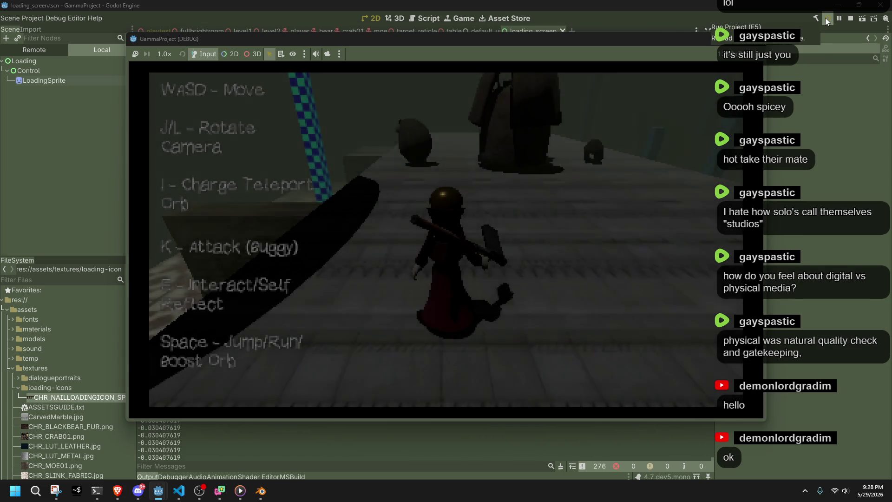
key(j)
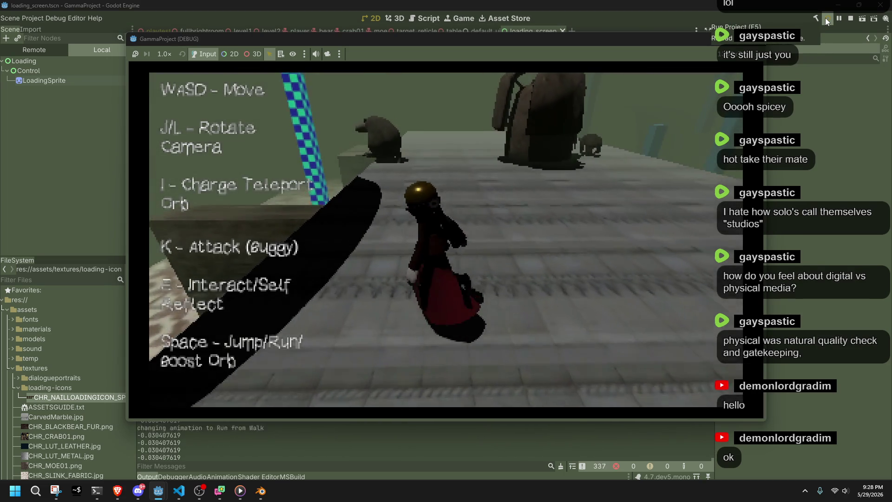
key(j)
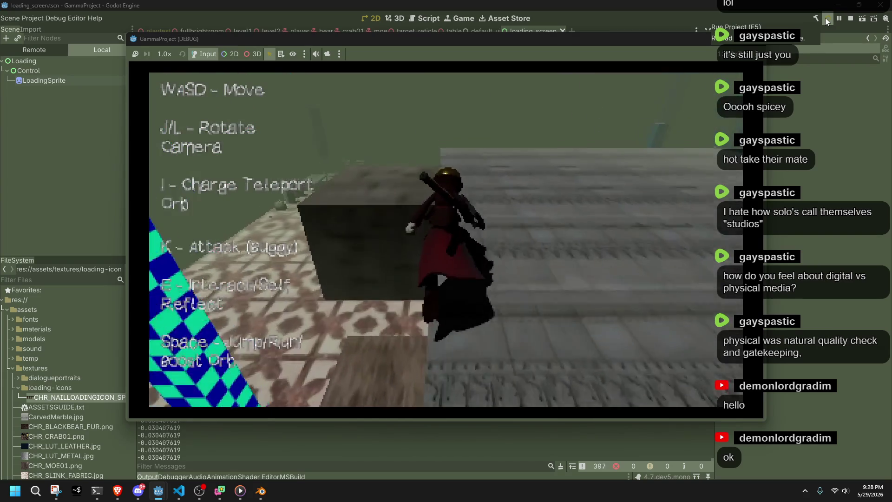
key(w)
key(space)
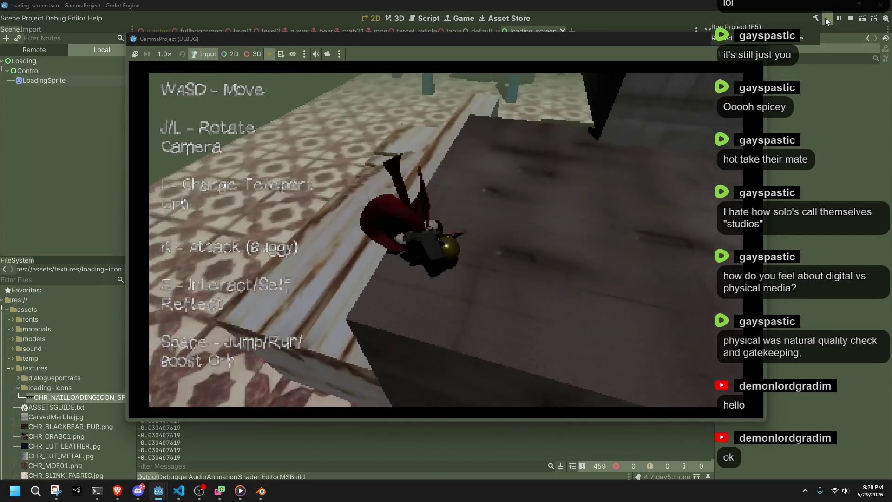
key(w)
key(l)
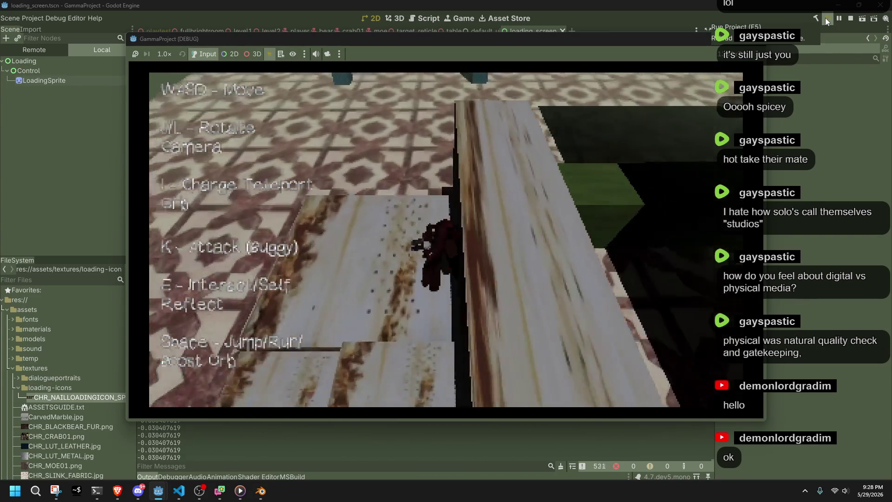
key(w)
key(l)
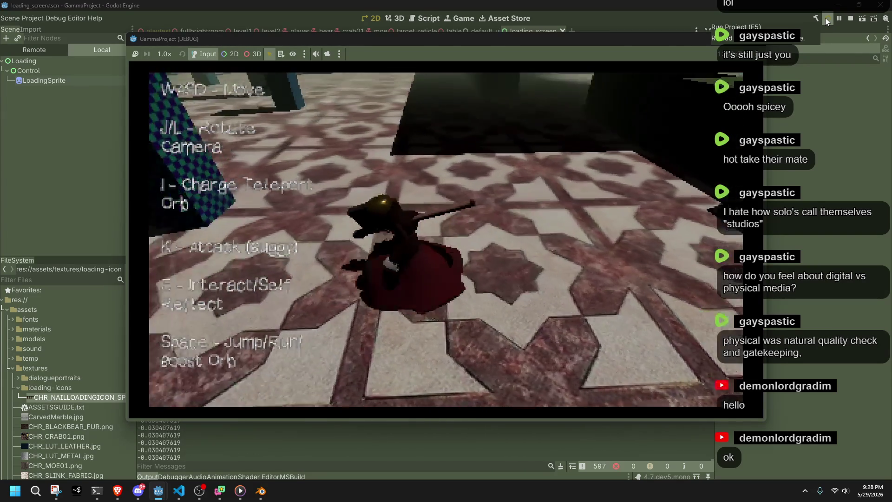
key(w)
key(w)
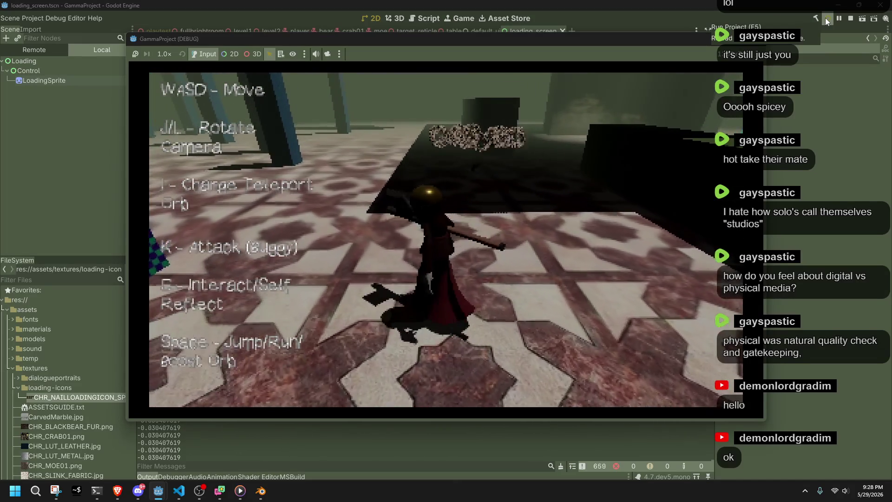
key(w)
Turn toward the orange orb and walk the character into the level-change cylinder
key(l)
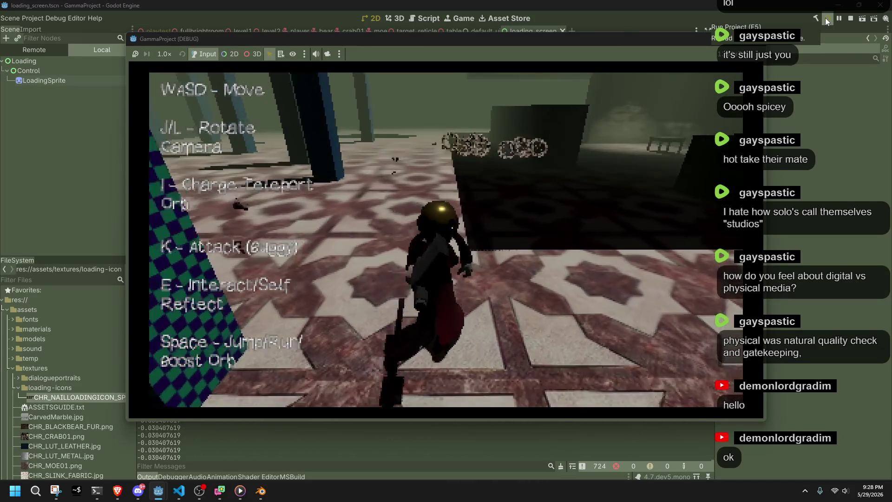
key(w)
key(l)
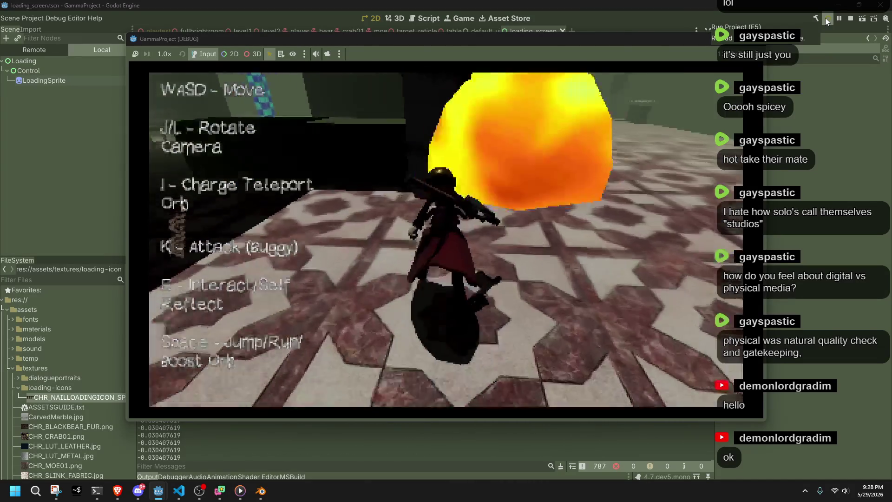
key(l)
key(w)
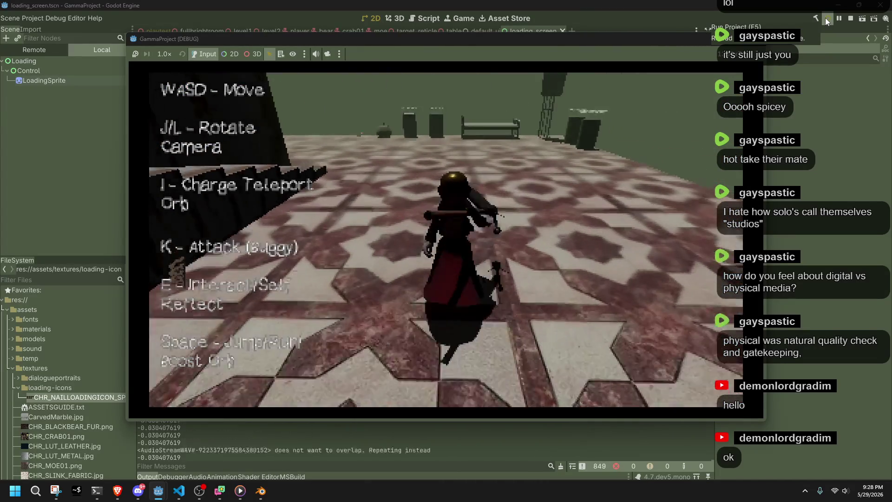
key(w)
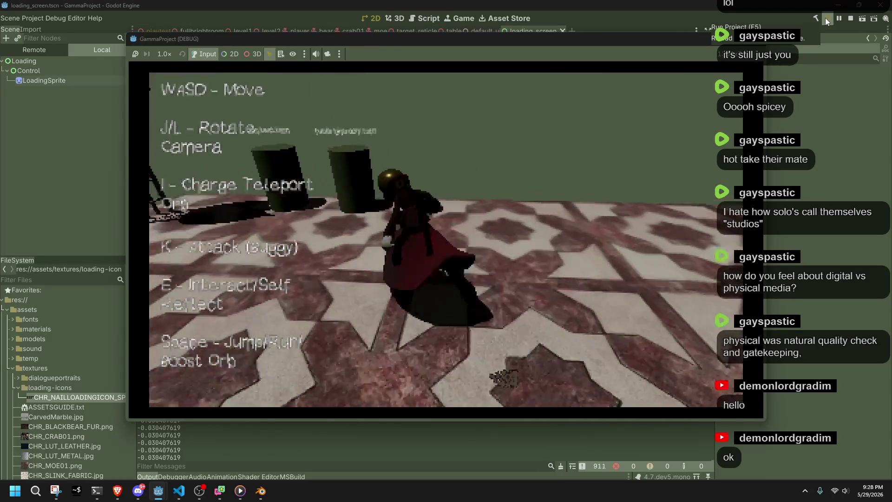
key(w)
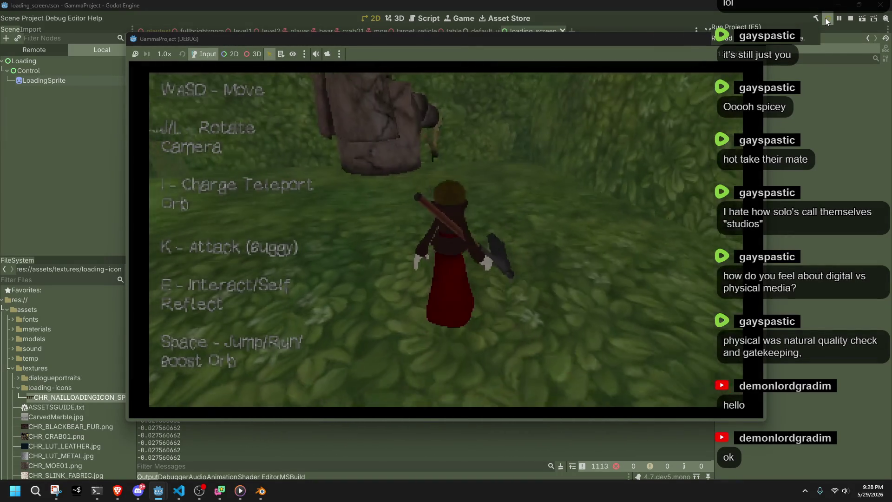
Walk through the newly loaded area past the objects, tiled floor, table and pillars after the fade-in
key(w)
key(w)
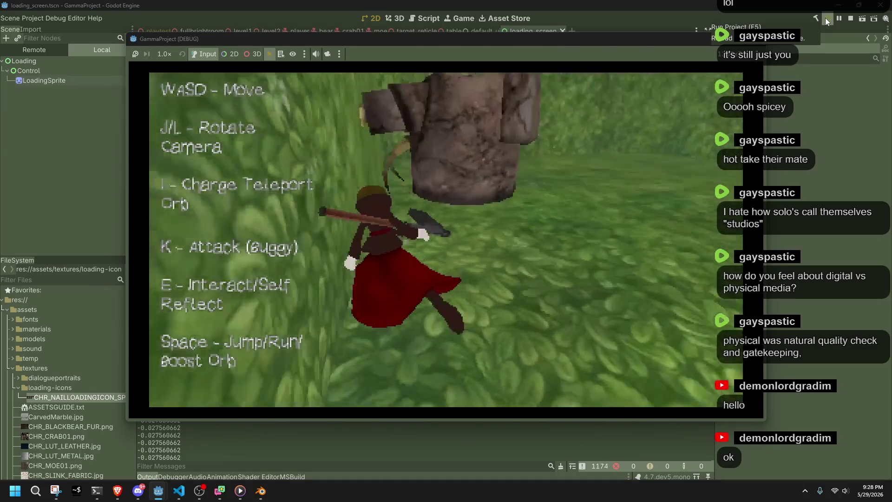
key(w)
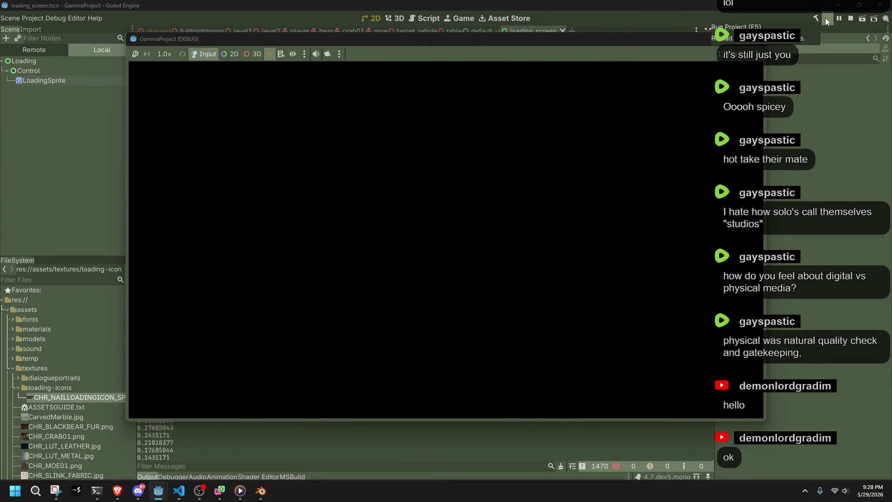
key(w)
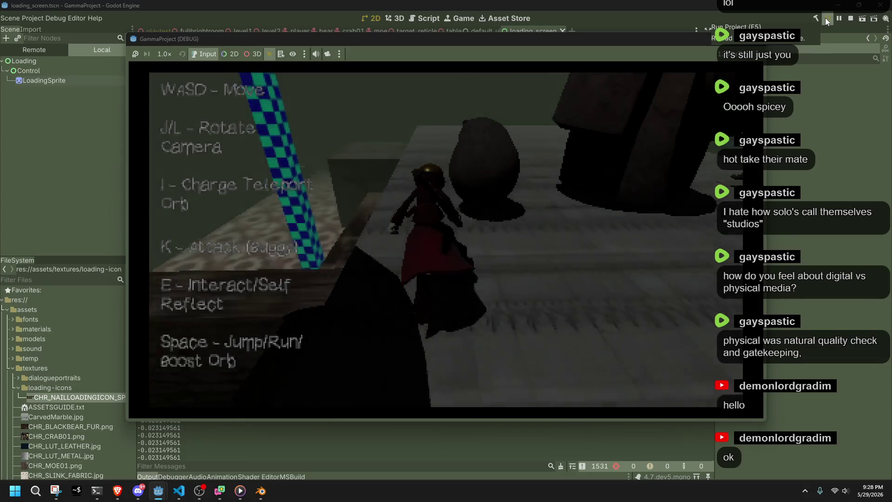
key(w)
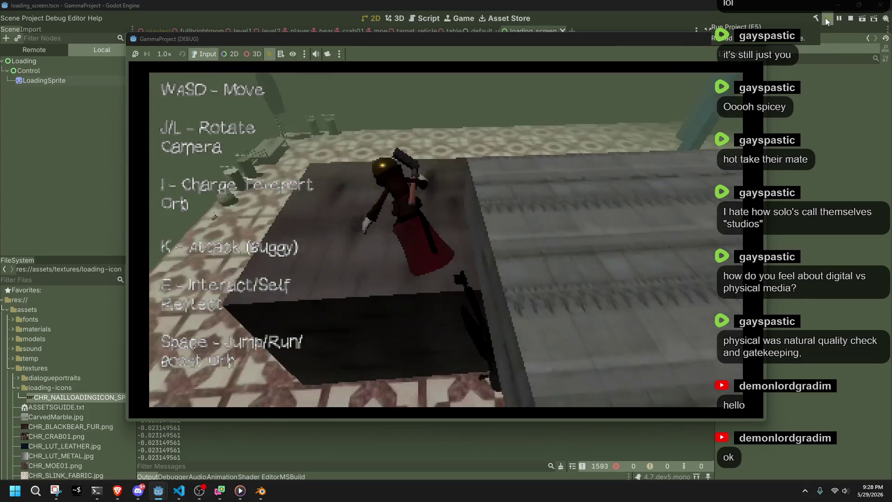
key(w)
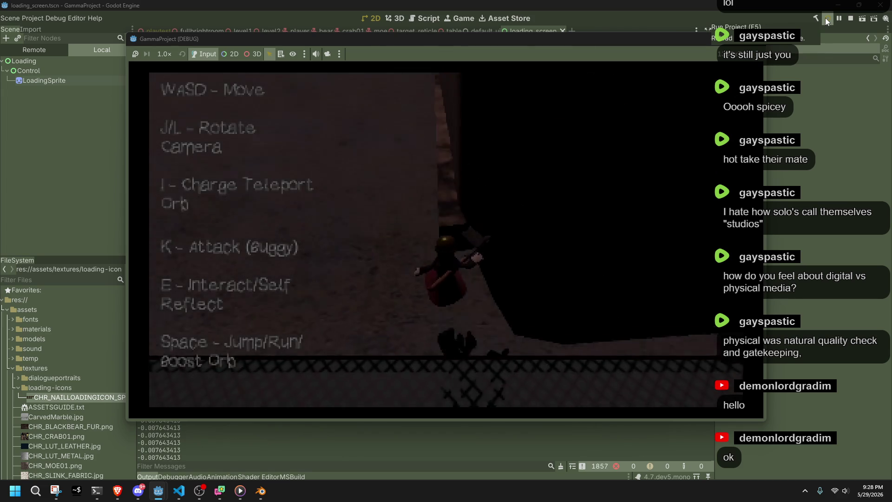
key(w)
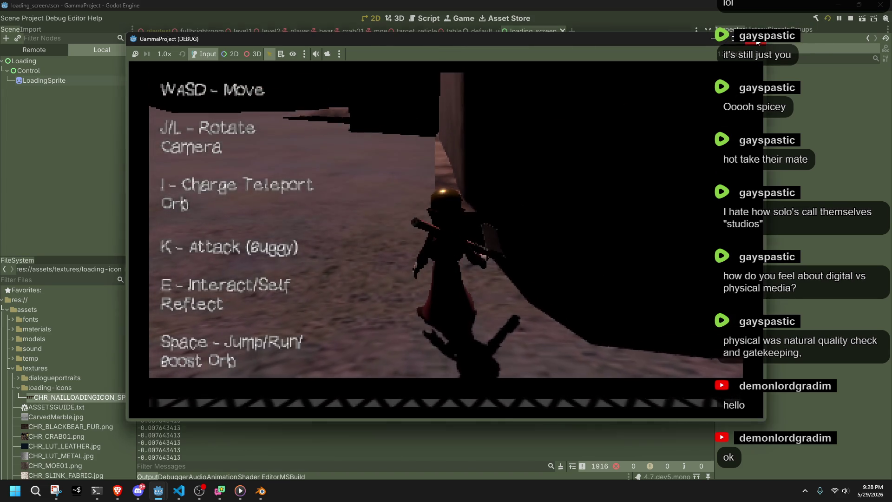
Stop the running game and duplicate Debug.cs in src as SceneManagement.cs
click(826, 17)
click(180, 491)
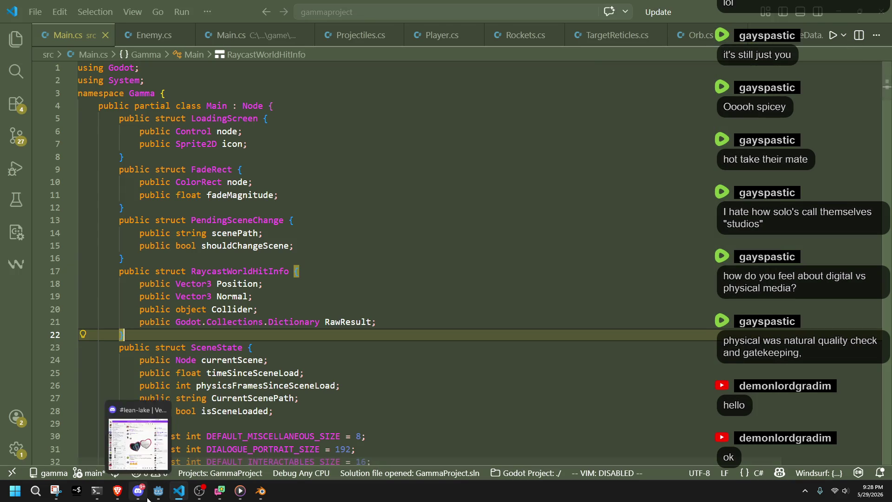
click(159, 491)
scroll(70, 395, up, 3)
scroll(52, 371, down, 10)
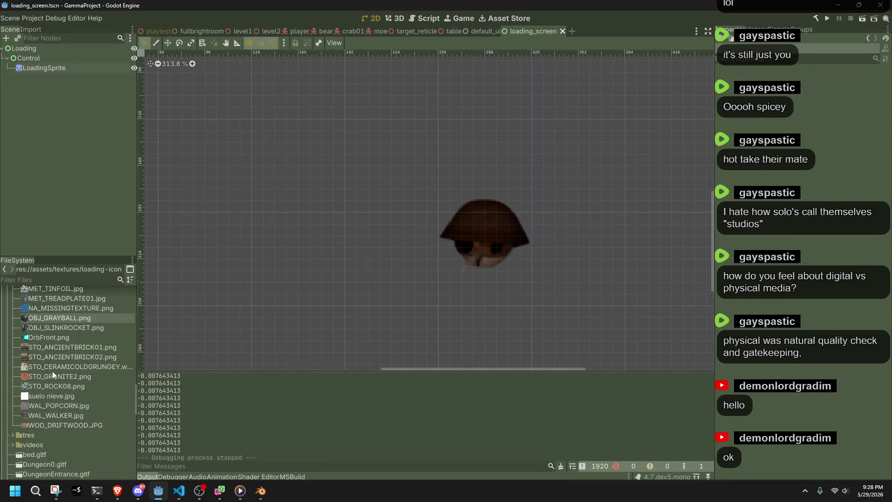
scroll(53, 371, down, 5)
scroll(53, 371, down, 2)
scroll(53, 369, up, 2)
scroll(51, 365, up, 1)
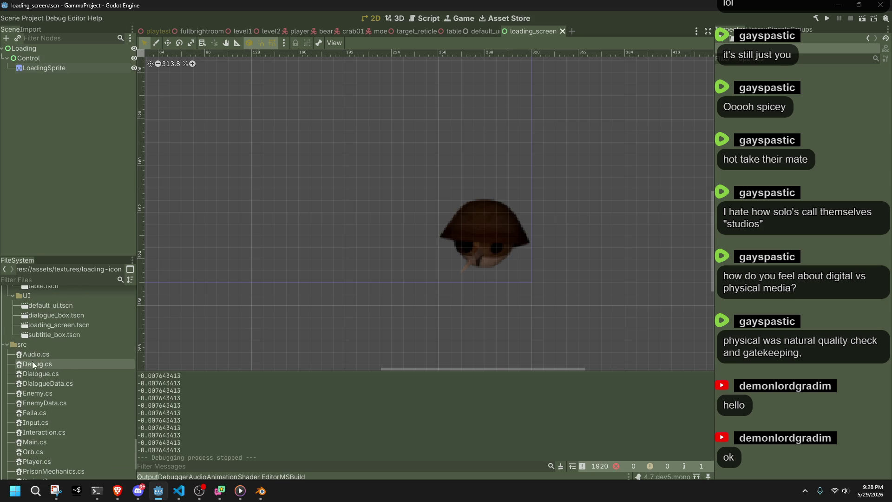
right_click(45, 364)
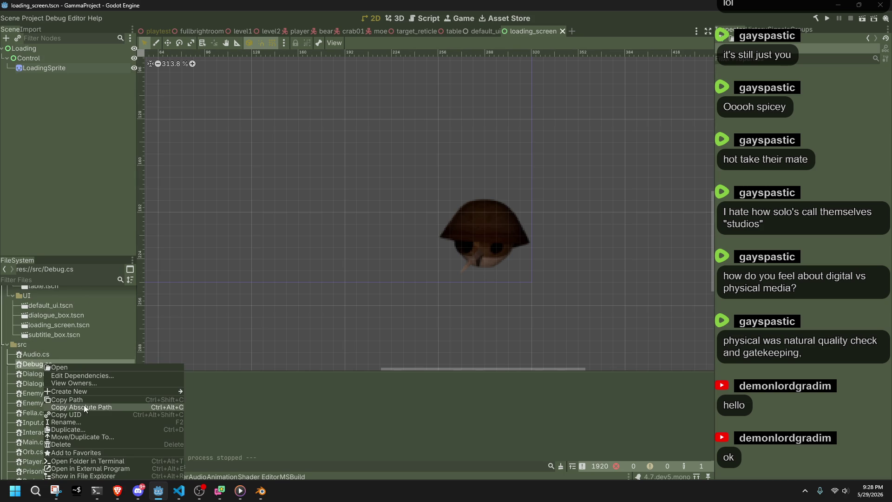
click(92, 430)
double_click(347, 239)
text(SceneMana)
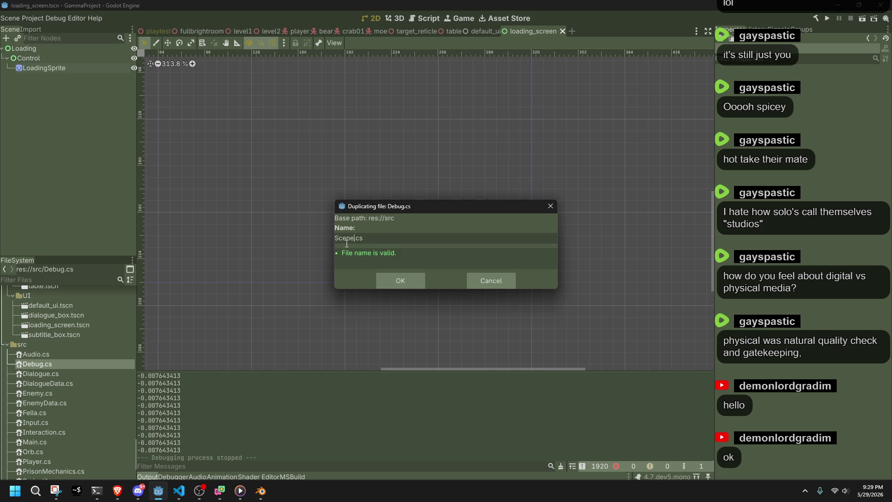
text(gement)
click(404, 279)
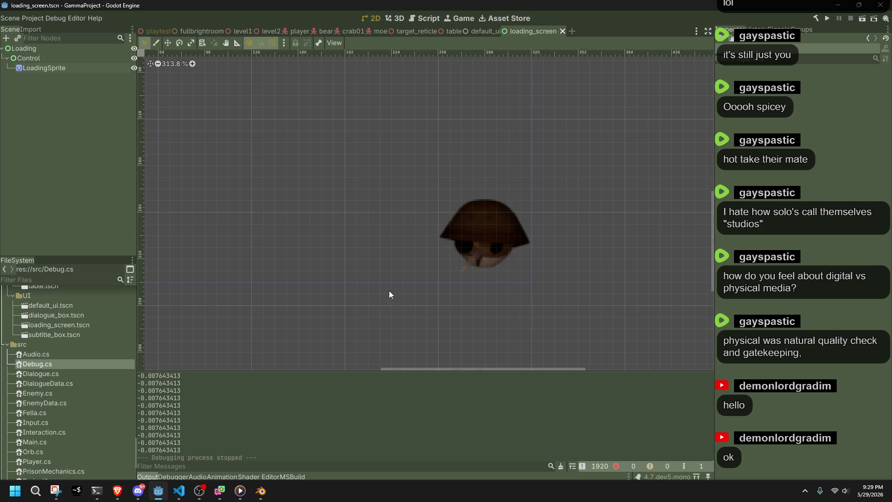
Open the new SceneManagement.cs from the FileSystem dock in the code editor
key(alt+Tab)
key(alt+Tab)
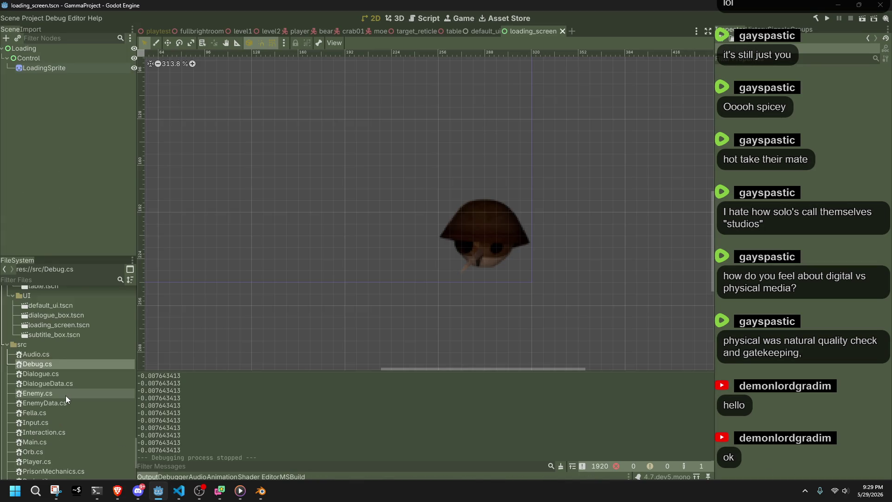
scroll(66, 395, down, 3)
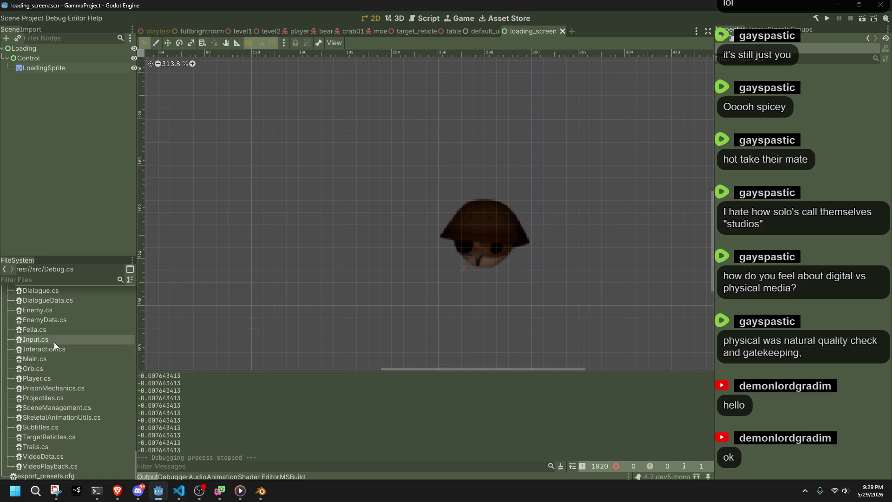
click(56, 408)
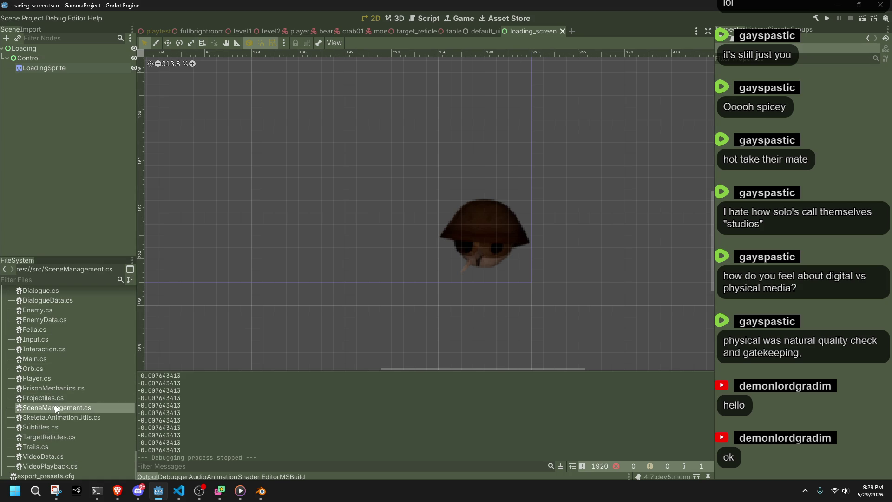
double_click(57, 408)
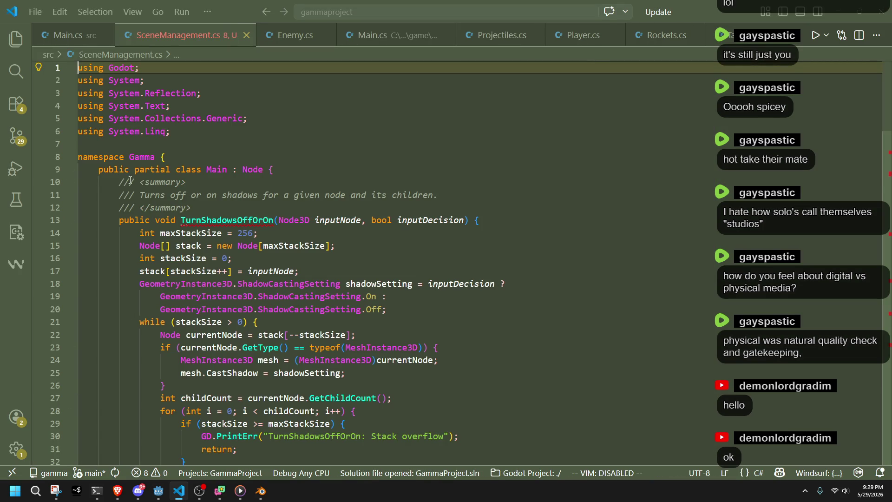
Strip SceneManagement.cs of the copied method code and unneeded using directives, leaving an empty partial Main class
mouse_move(125, 178)
mouse_down()
mouse_move(333, 497)
mouse_move(150, 114)
mouse_move(154, 123)
mouse_move(171, 72)
mouse_up()
key(BackSpace)
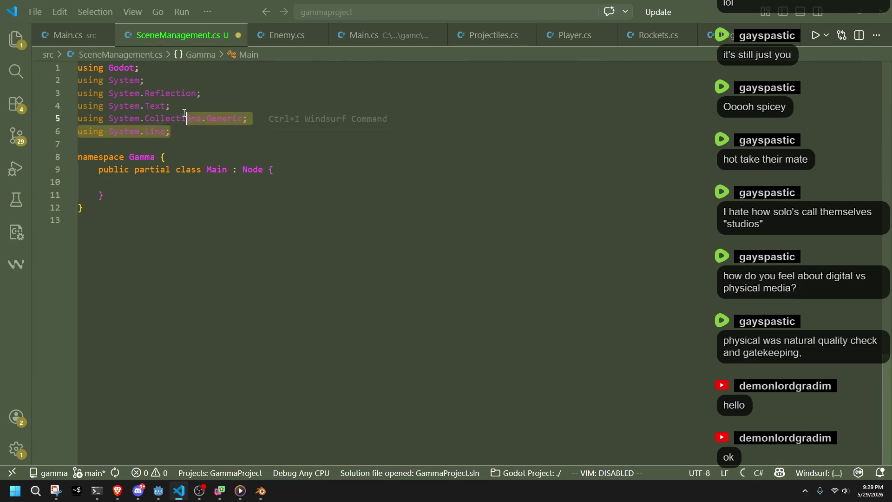
key(shift+Down)
key(BackSpace)
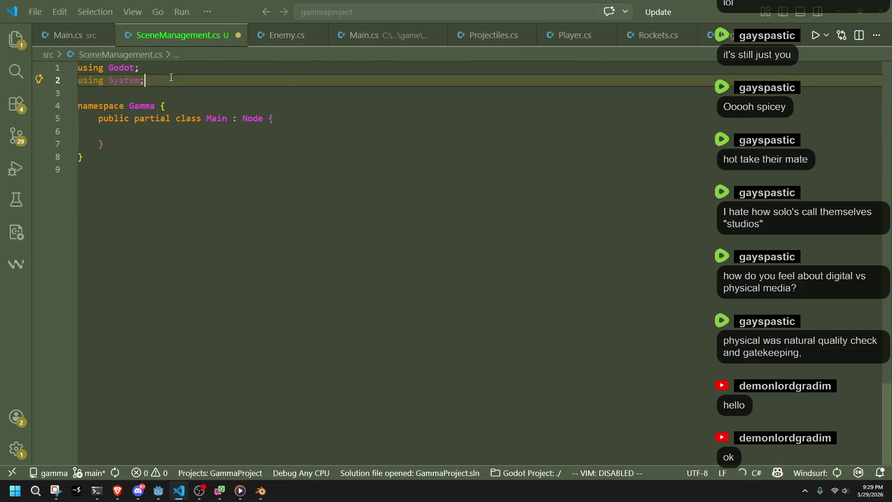
In Main.cs, move the SceneState struct up above RaycastWorldHitInfo beside the other scene structs
click(68, 35)
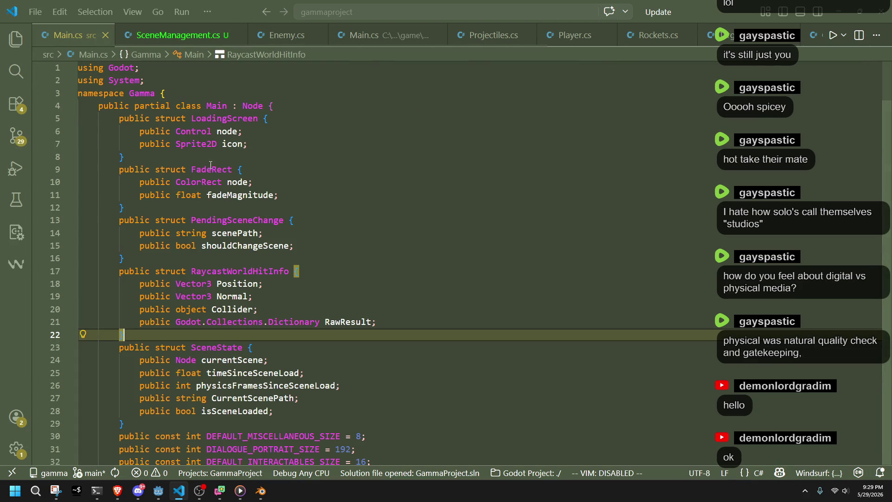
click(276, 208)
click(272, 157)
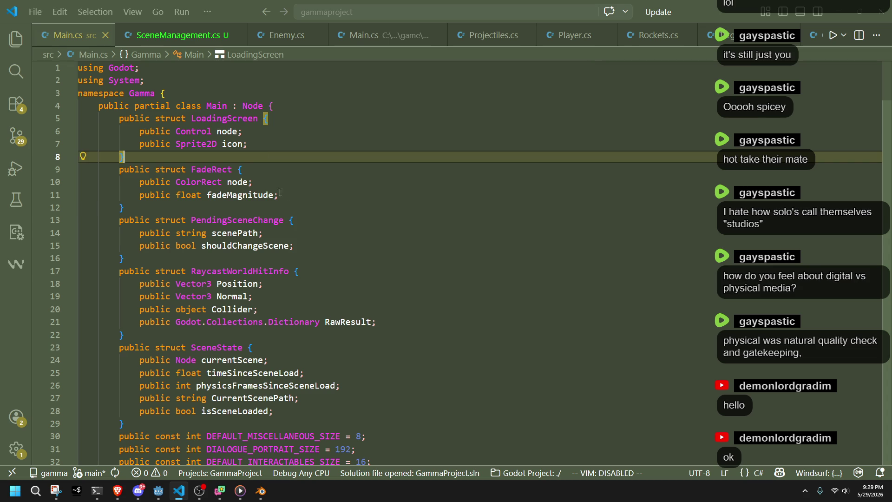
click(293, 256)
drag(120, 347, 212, 422)
key(ctrl+c)
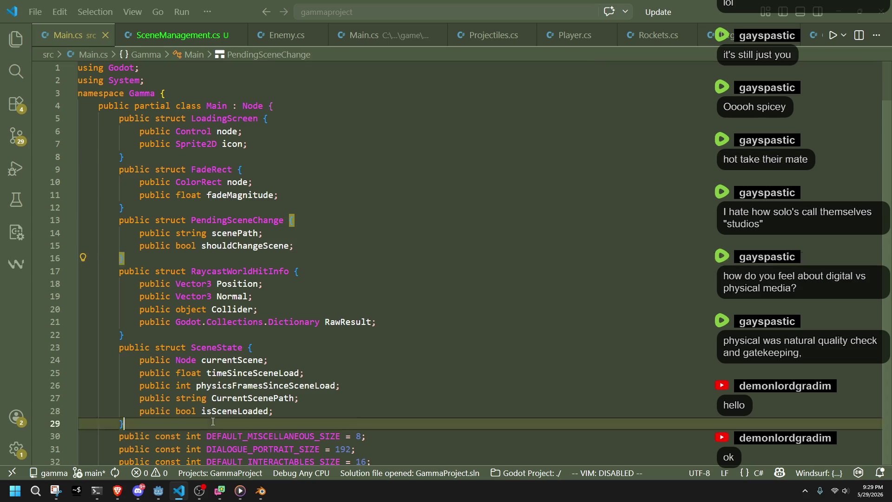
key(Delete)
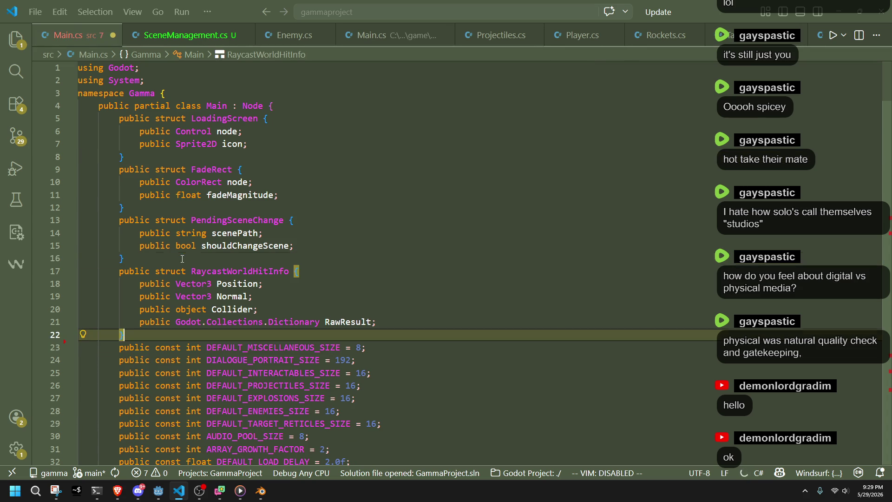
click(122, 272)
key(ctrl+v)
Cut the LoadingScreen, FadeRect, PendingSceneChange and SceneState structs from Main.cs and paste them into SceneManagement.cs
drag(123, 348, 306, 129)
shift+click(119, 118)
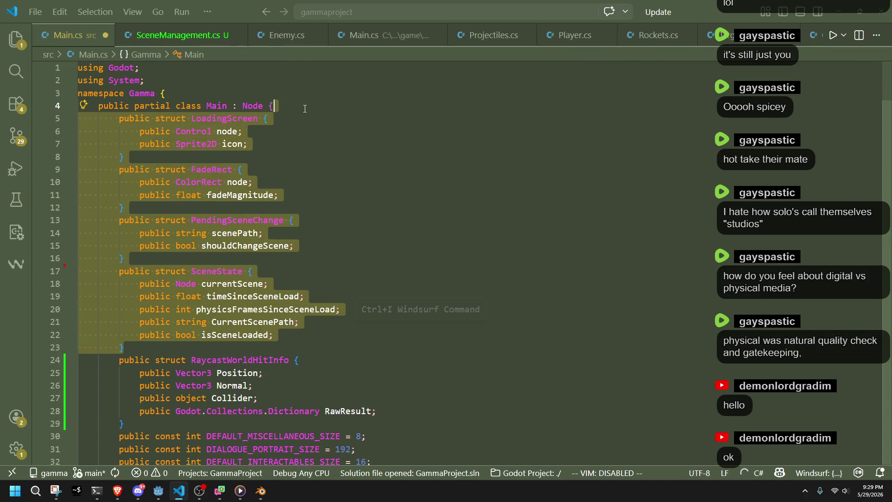
key(ctrl+x)
click(189, 35)
click(111, 131)
key(ctrl+v)
Compare both files to confirm the structs moved, ending on Main.cs's field declarations
click(272, 118)
click(68, 36)
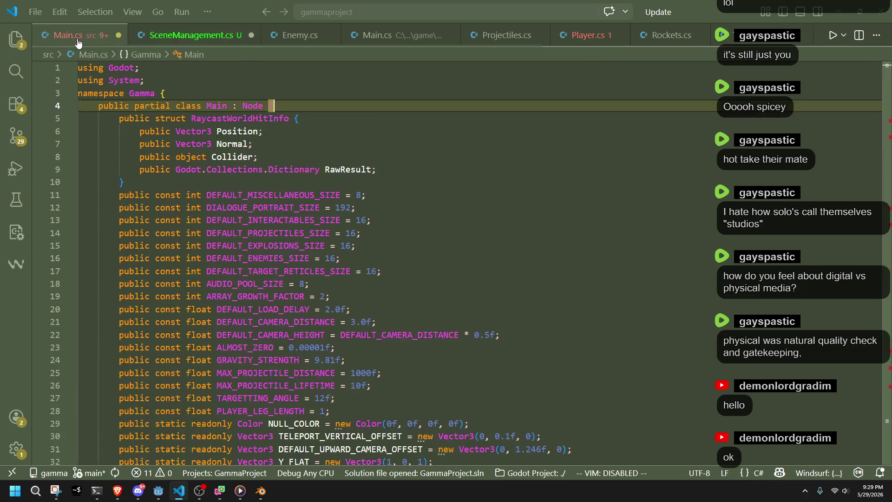
scroll(264, 279, down, 5)
scroll(263, 313, down, 5)
scroll(264, 356, down, 3)
scroll(262, 356, down, 4)
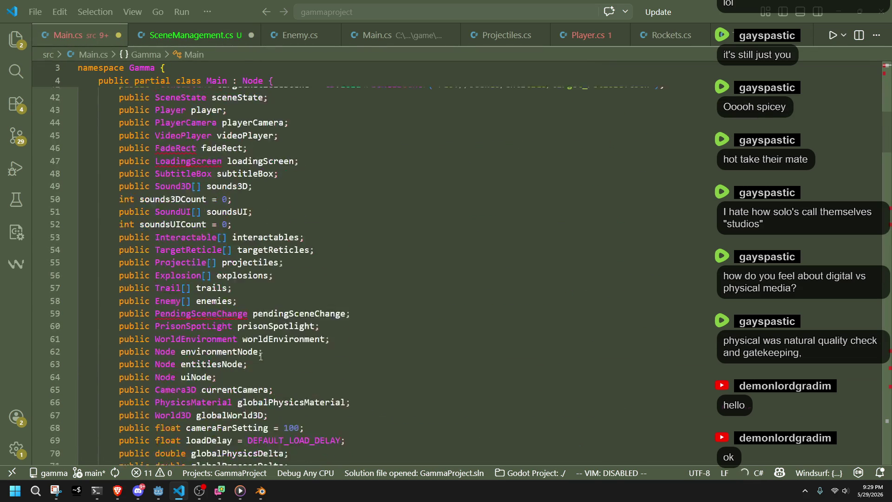
scroll(261, 356, down, 4)
click(189, 35)
click(67, 35)
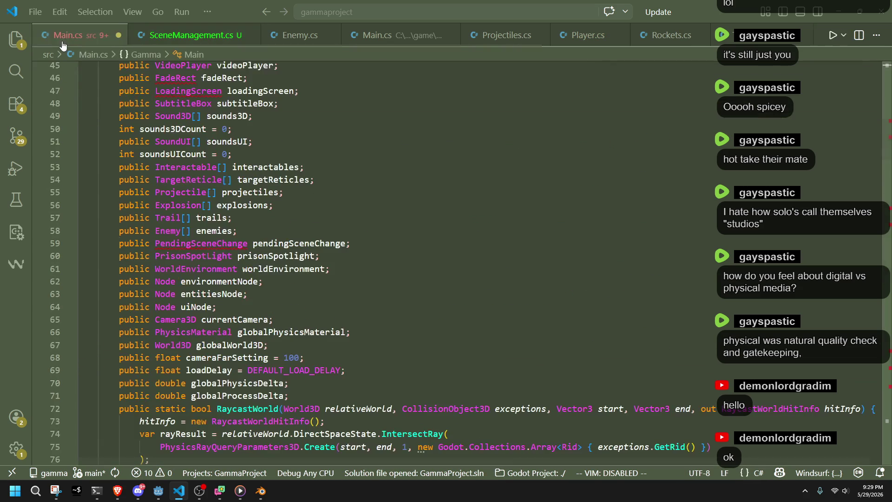
click(300, 231)
scroll(300, 228, up, 5)
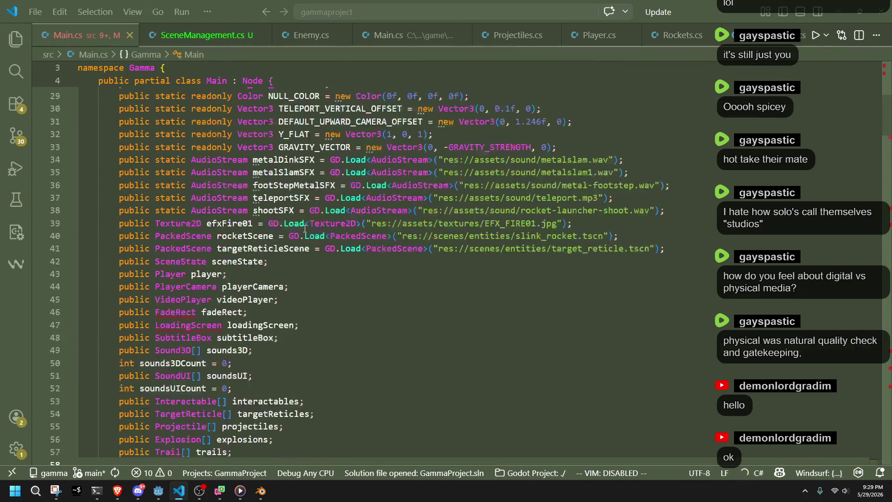
scroll(301, 228, up, 7)
scroll(301, 228, up, 5)
scroll(313, 247, down, 5)
scroll(312, 248, down, 10)
scroll(313, 248, down, 3)
scroll(307, 252, down, 3)
scroll(296, 280, down, 3)
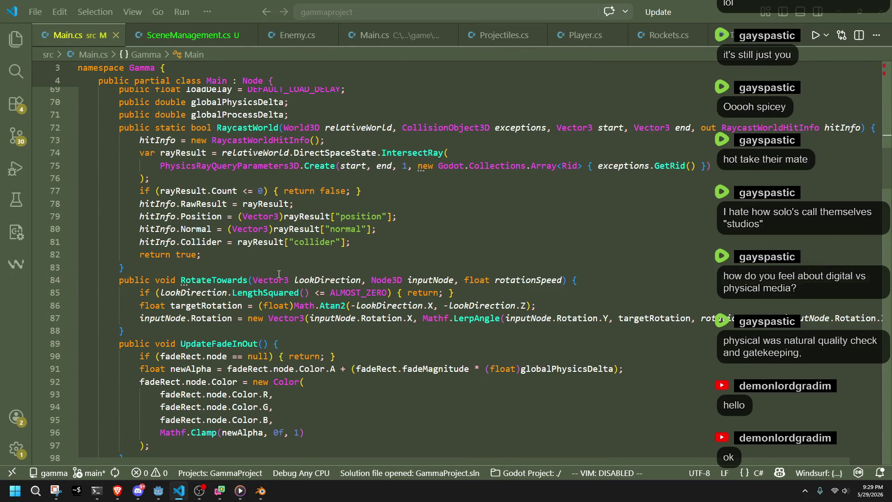
Select the Main.cs methods from UpdateFadeInOut through ClearScene after RotateTowards
click(278, 280)
click(231, 330)
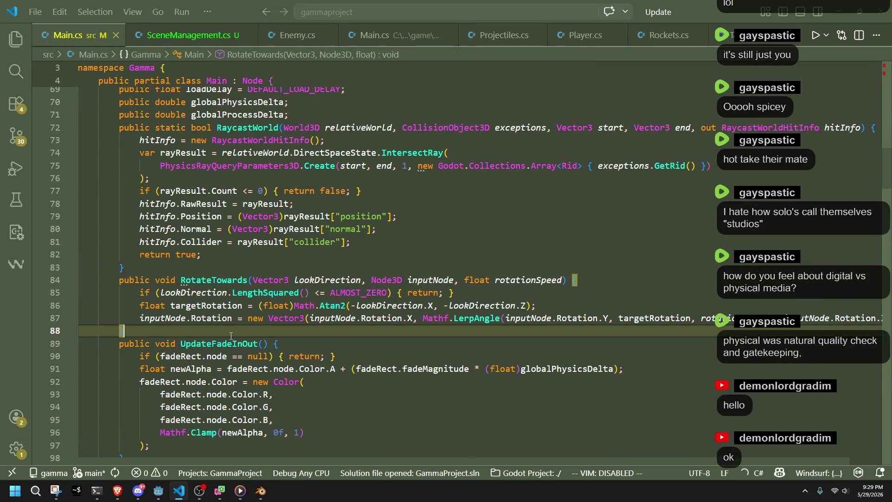
scroll(230, 335, down, 5)
click(192, 318)
scroll(203, 324, down, 3)
scroll(201, 322, down, 3)
scroll(201, 322, down, 3)
scroll(189, 349, down, 3)
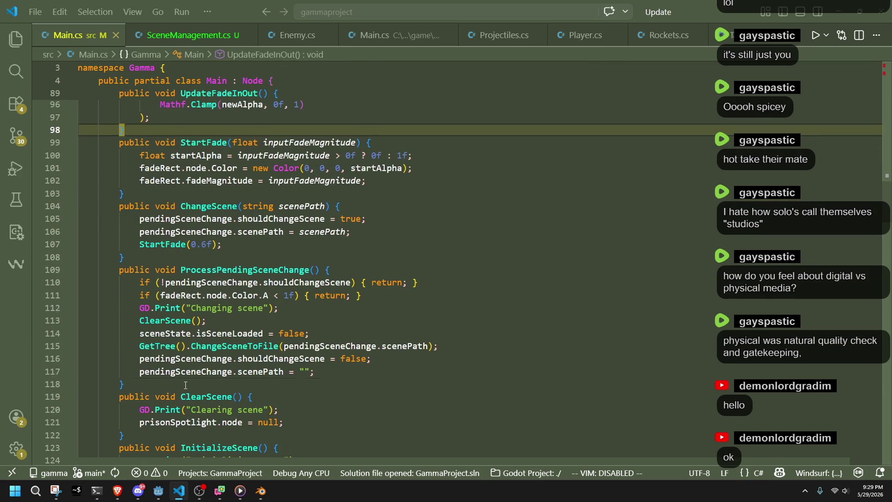
click(184, 384)
scroll(185, 384, down, 3)
click(165, 364)
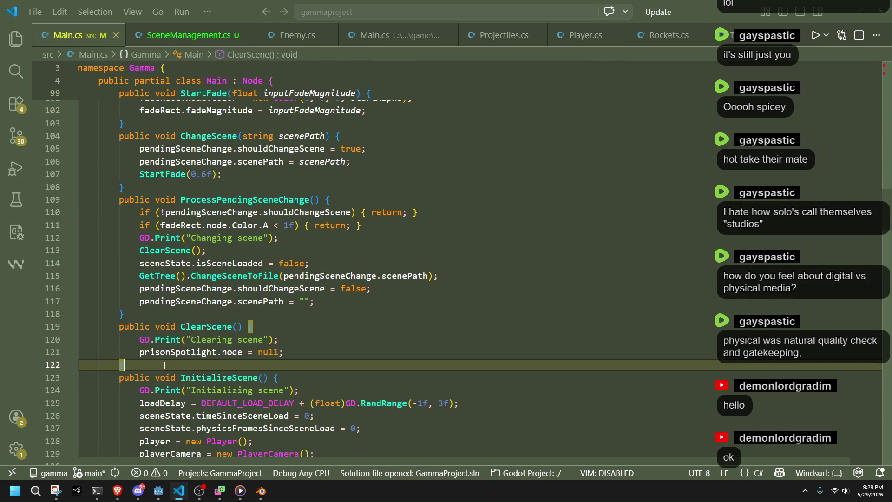
scroll(165, 364, up, 1)
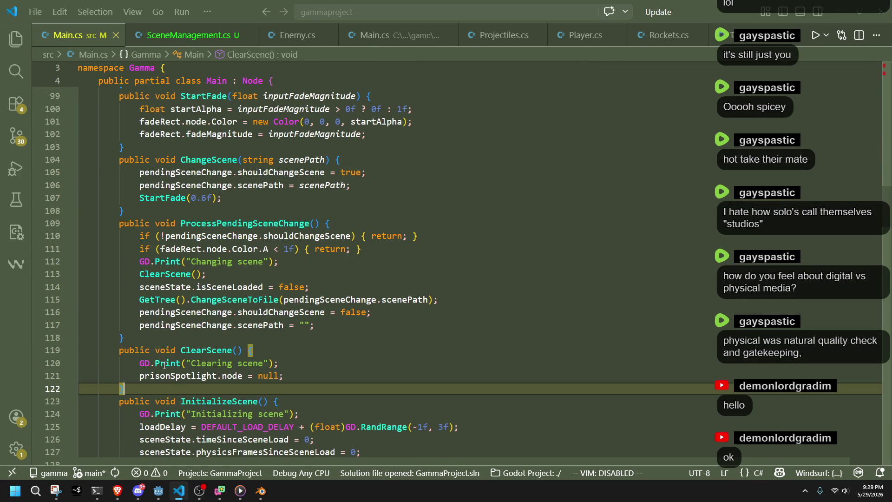
scroll(164, 365, up, 3)
scroll(164, 365, up, 3)
scroll(165, 364, up, 3)
scroll(164, 365, up, 2)
scroll(164, 364, up, 3)
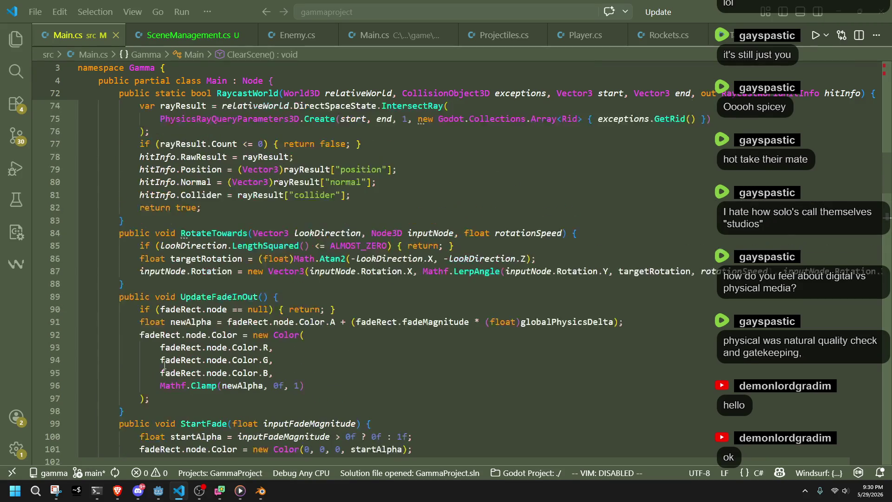
drag(165, 456, 155, 311)
shift+click(119, 297)
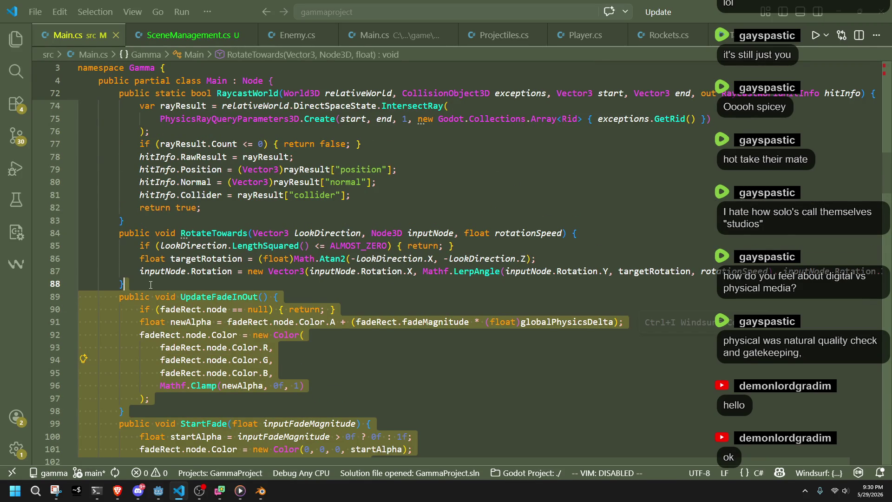
Cut the five fade and scene-change methods and paste them into SceneManagement.cs below the SceneState struct, leaving InitializeScene in Main.cs
key(ctrl+x)
key(ctrl+Tab)
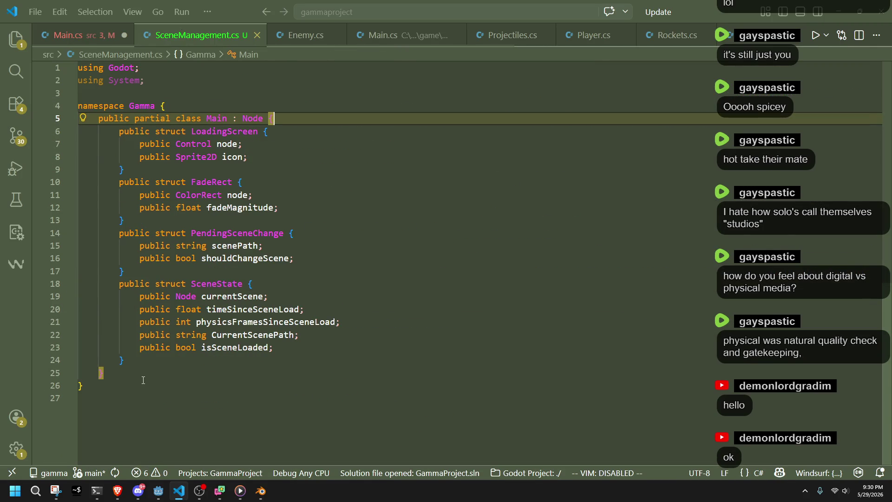
click(140, 378)
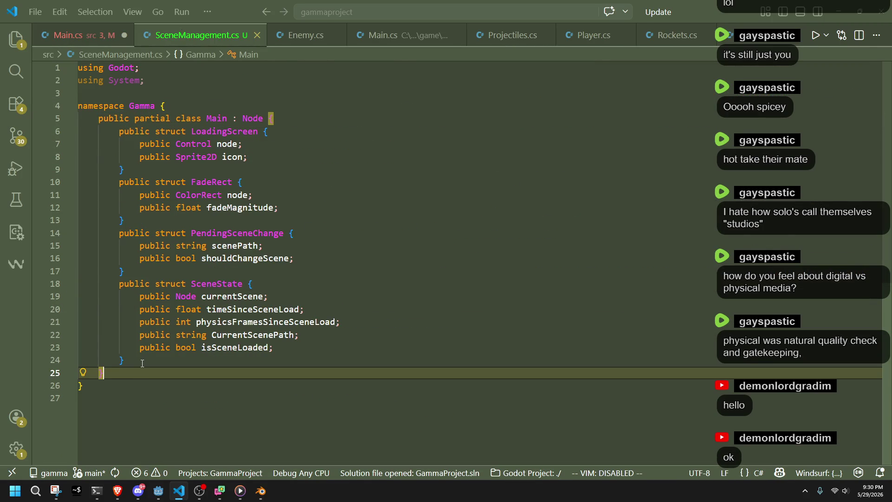
key(Return)
key(Up)
key(Tab)
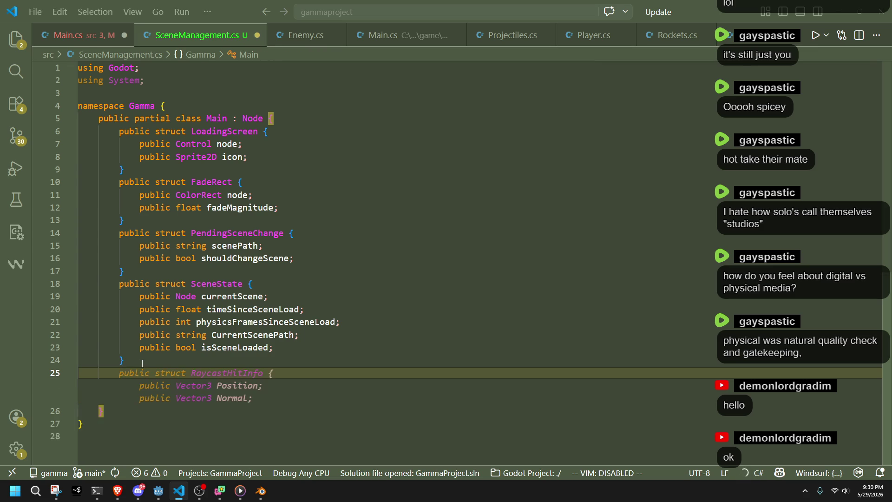
key(ctrl+v)
scroll(142, 364, up, 10)
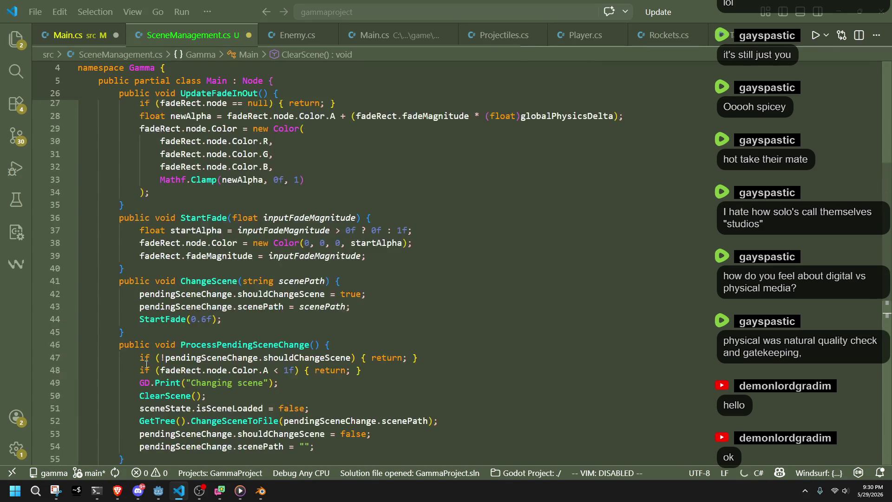
click(68, 36)
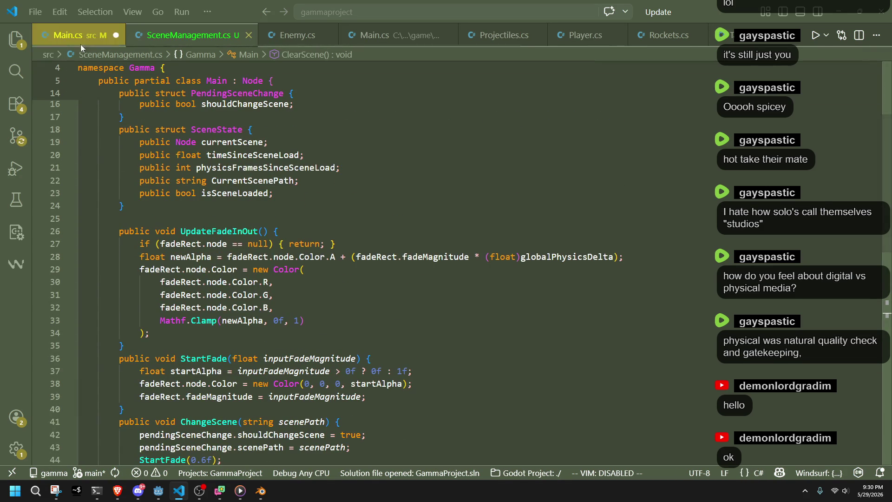
click(418, 362)
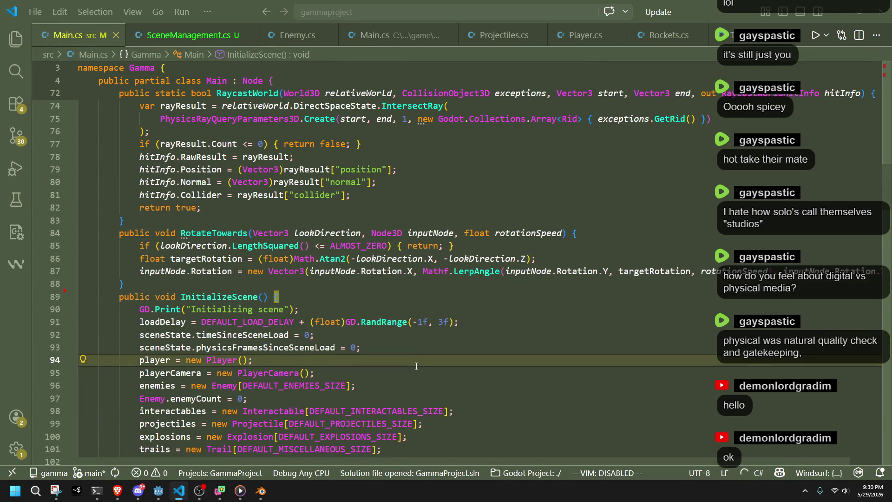
scroll(417, 367, down, 8)
scroll(417, 367, down, 8)
scroll(417, 366, down, 8)
scroll(411, 366, down, 4)
scroll(408, 366, down, 6)
scroll(408, 367, down, 4)
scroll(411, 363, down, 4)
scroll(420, 361, down, 3)
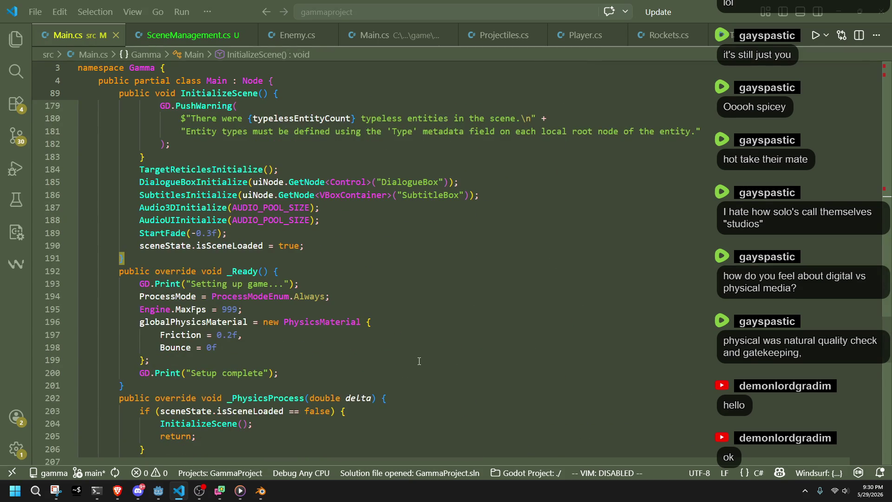
scroll(421, 361, down, 3)
scroll(415, 362, down, 5)
scroll(415, 361, down, 5)
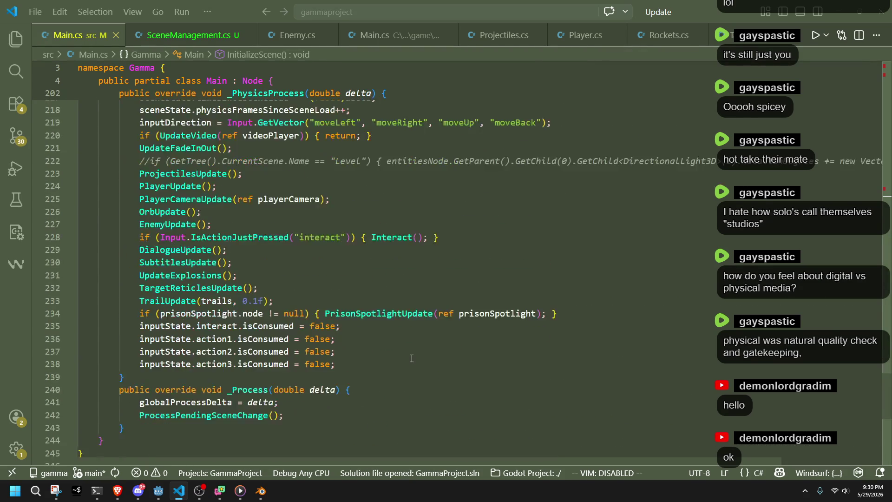
scroll(411, 359, down, 3)
click(370, 405)
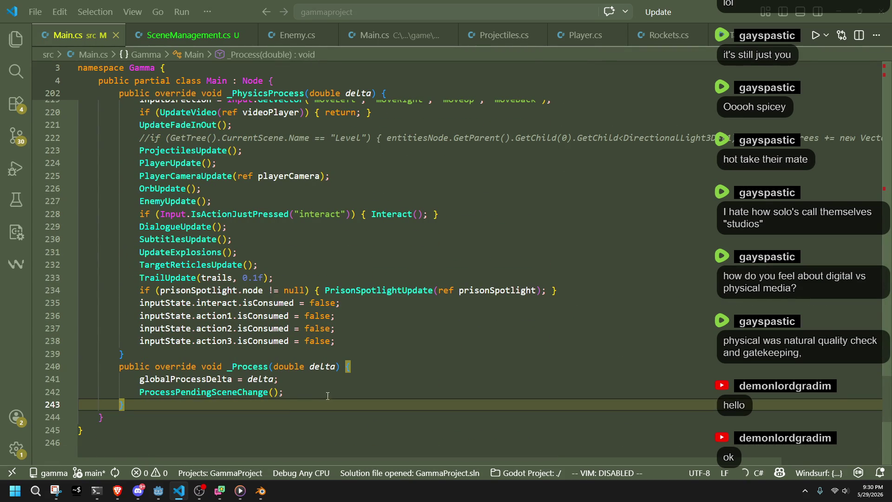
scroll(415, 279, up, 5)
scroll(415, 279, down, 5)
scroll(415, 279, up, 15)
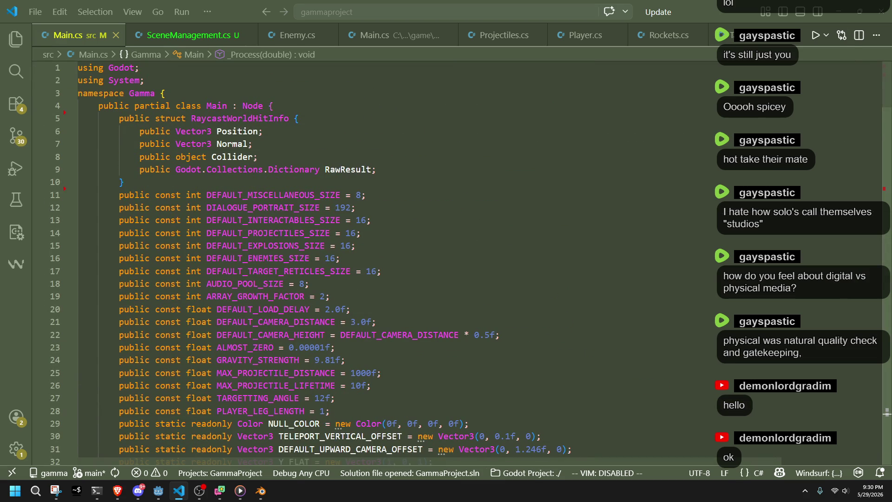
click(499, 335)
key(alt+Tab)
click(646, 313)
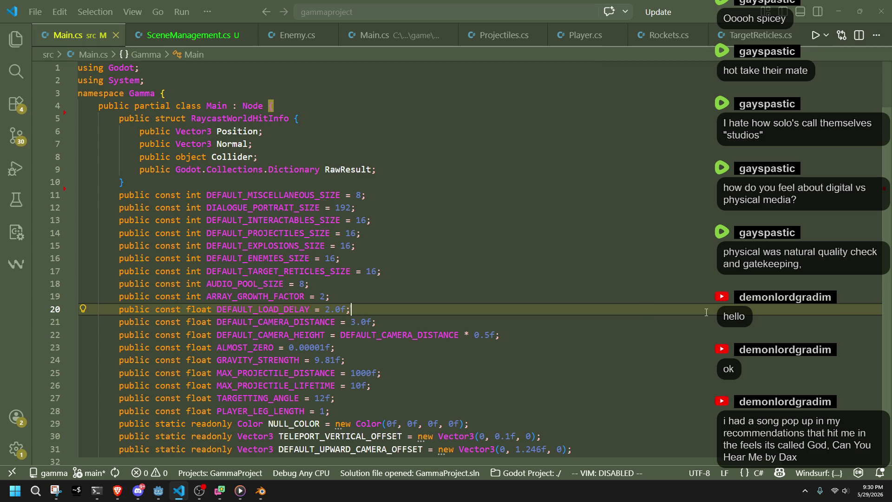
key(alt+Tab)
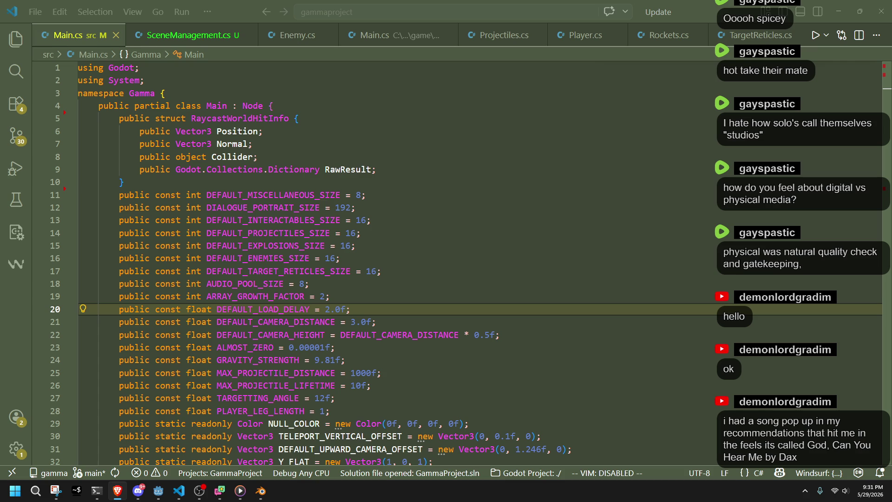
key(Down)
key(Down)
scroll(447, 279, down, 1)
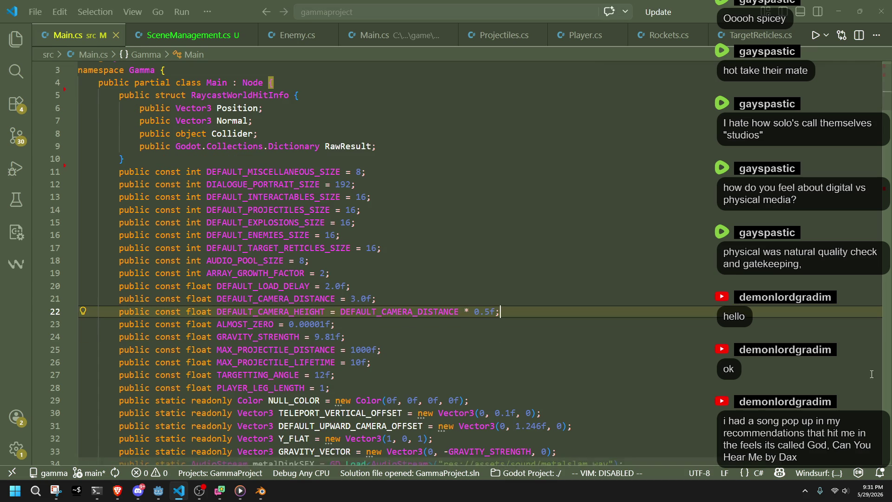
scroll(692, 368, down, 1)
click(692, 369)
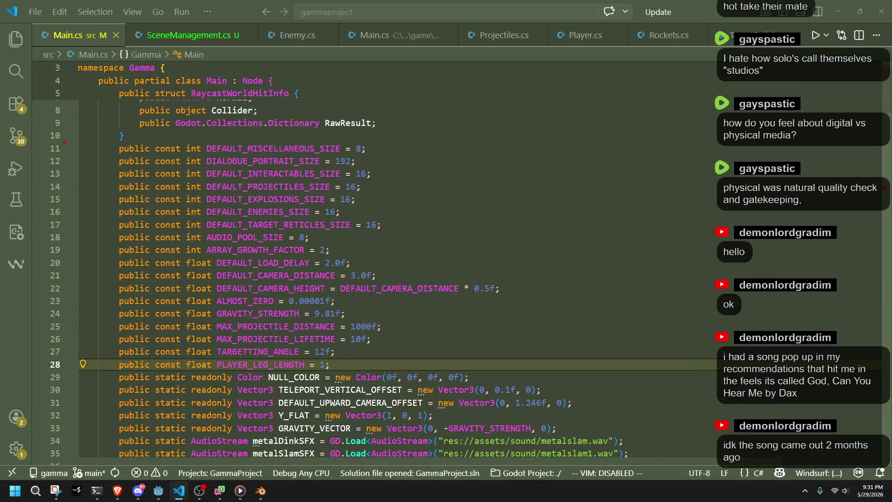
key(alt+Tab)
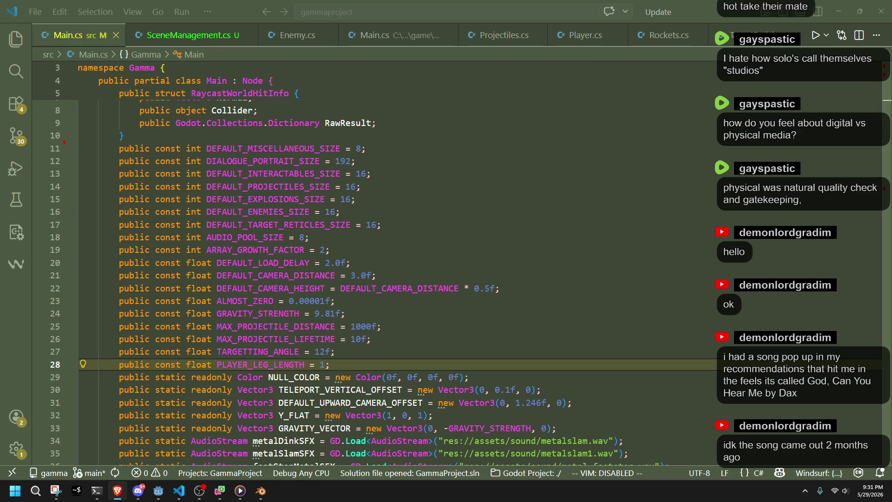
click(418, 301)
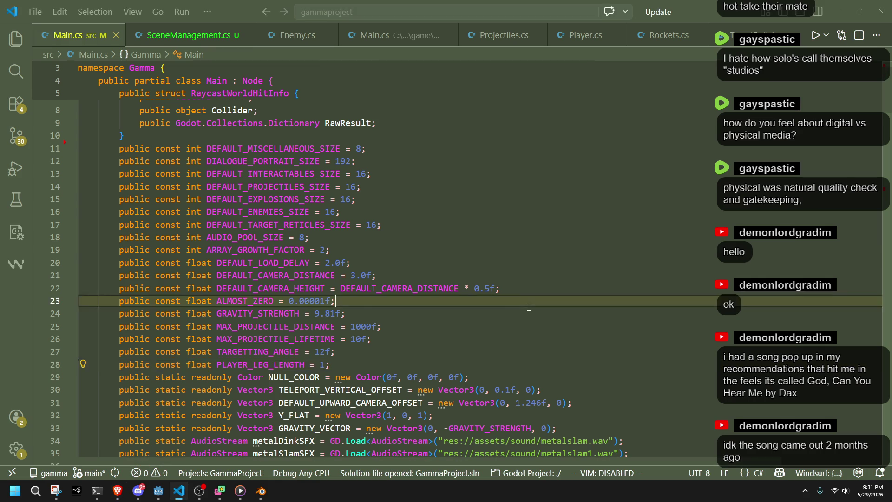
scroll(529, 307, down, 5)
scroll(529, 308, down, 5)
scroll(528, 307, down, 5)
scroll(529, 307, down, 5)
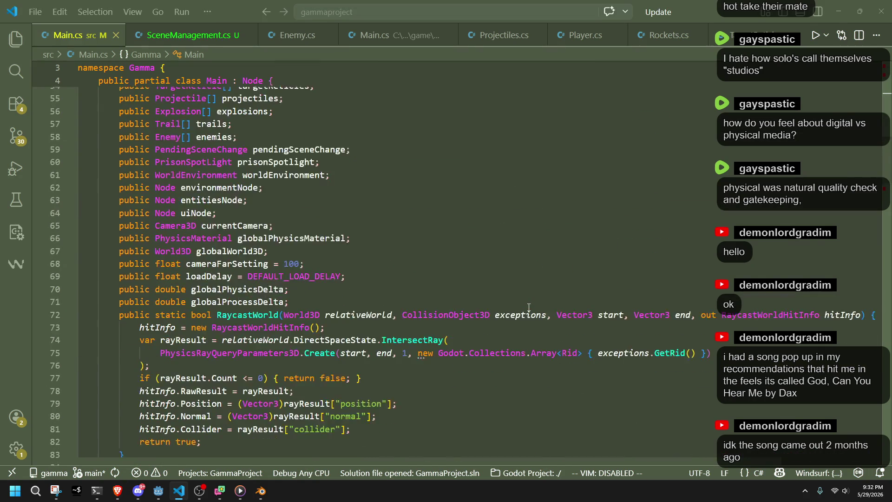
scroll(489, 300, down, 4)
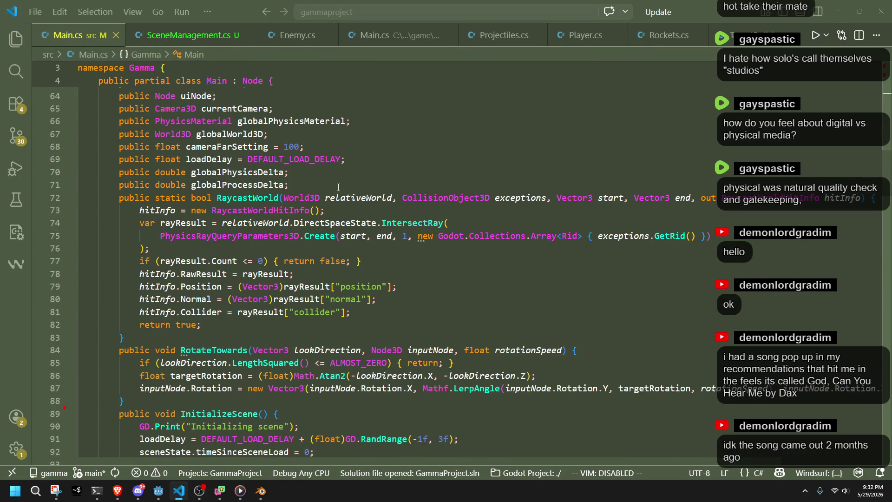
In SceneManagement.cs, delete the duplicate blank line between SceneState and UpdateFadeInOut and move to the end of UpdateFadeInOut
click(330, 175)
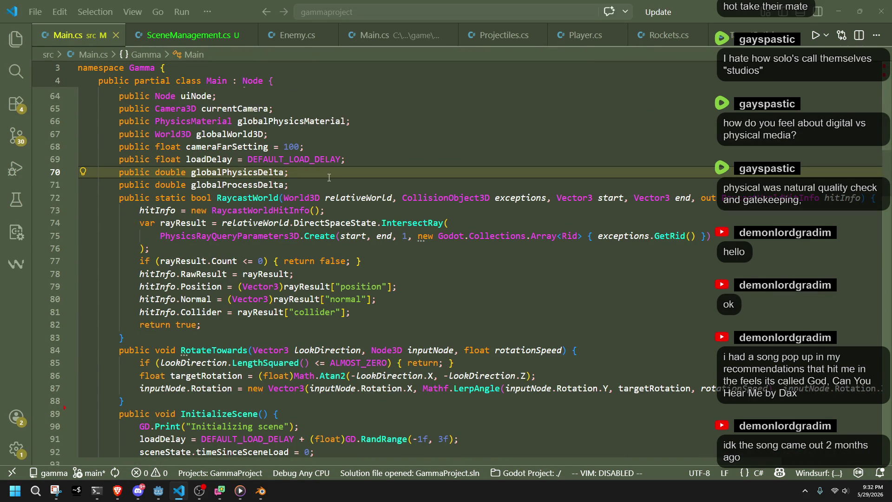
key(ctrl+Page_Down)
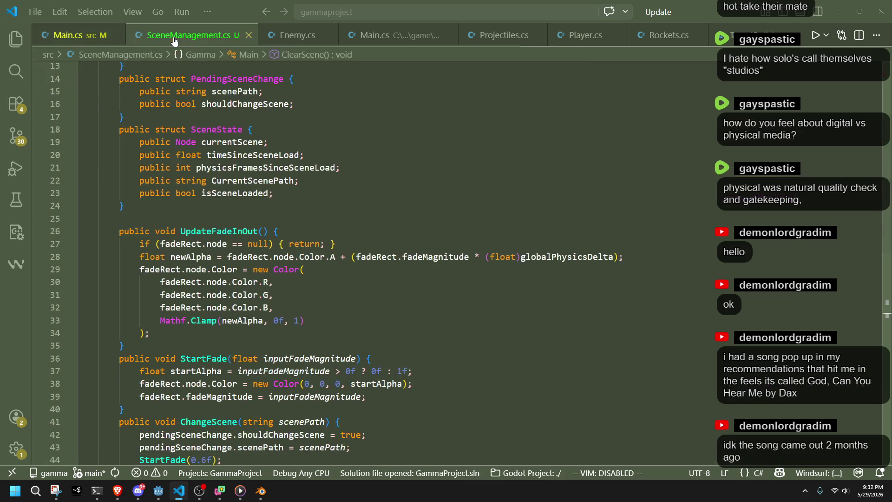
click(323, 207)
key(Down)
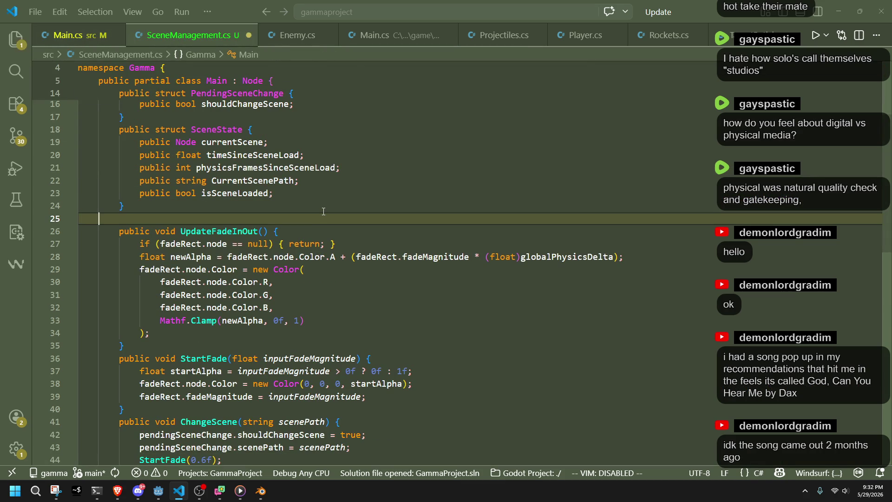
key(BackSpace)
scroll(323, 211, down, 3)
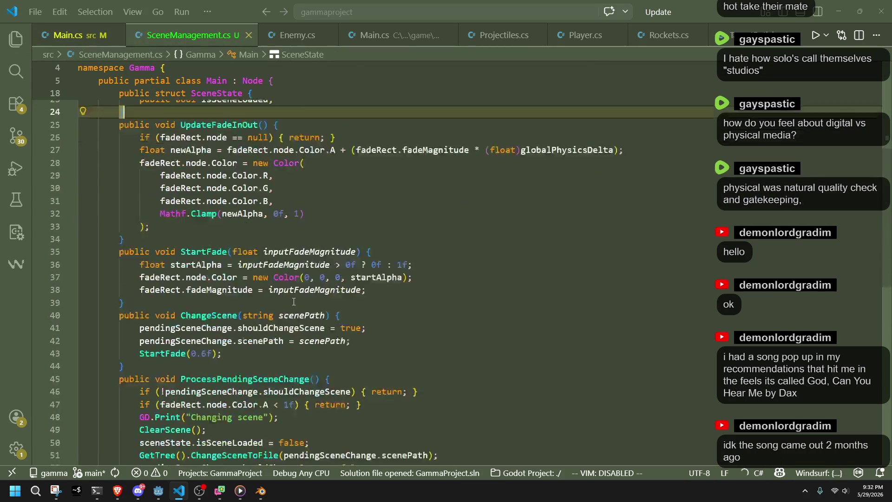
scroll(323, 211, down, 3)
scroll(322, 211, down, 3)
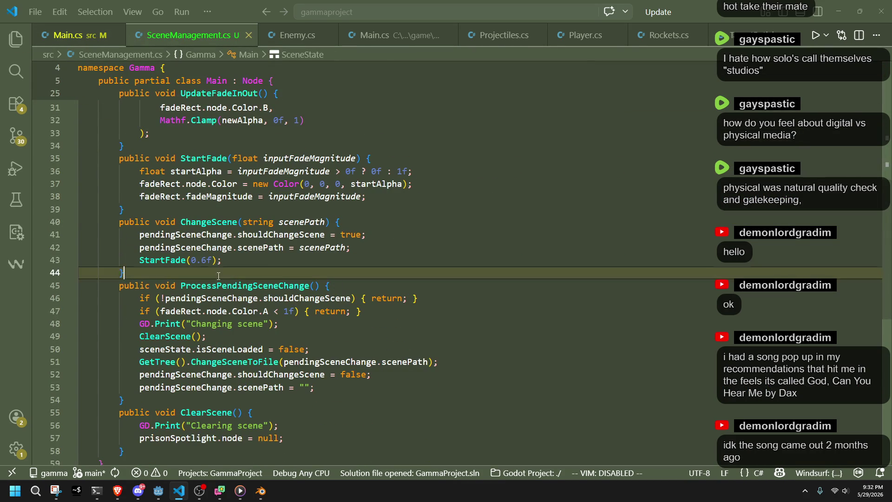
click(218, 276)
scroll(218, 275, up, 5)
click(192, 327)
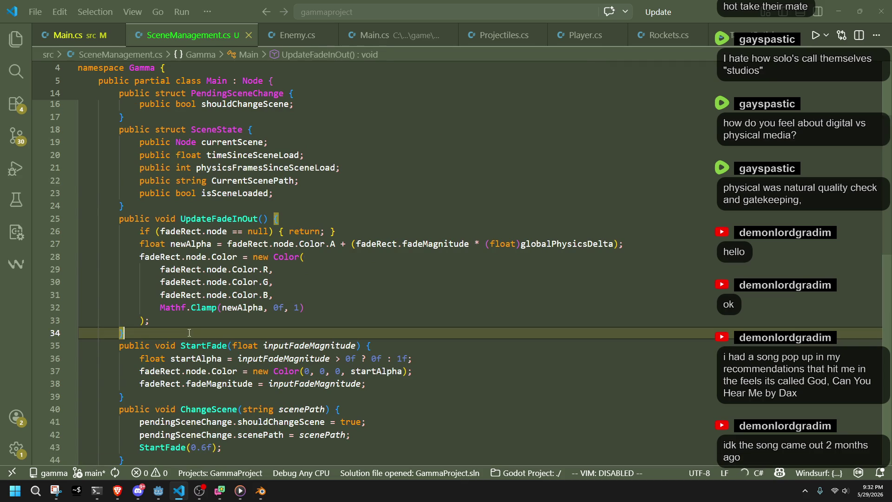
Add an UpdateLoadingScreen method with a null check on the loading screen node's Modulate
key(Return)
text(public void Up)
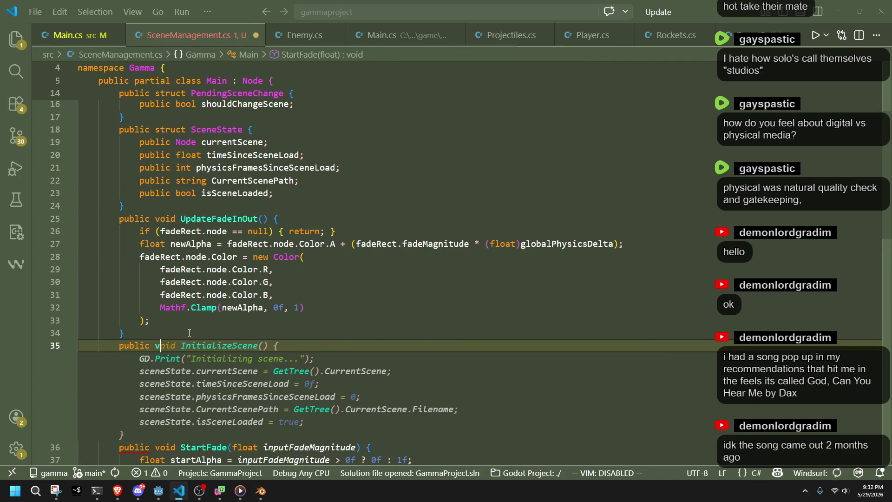
text(date)
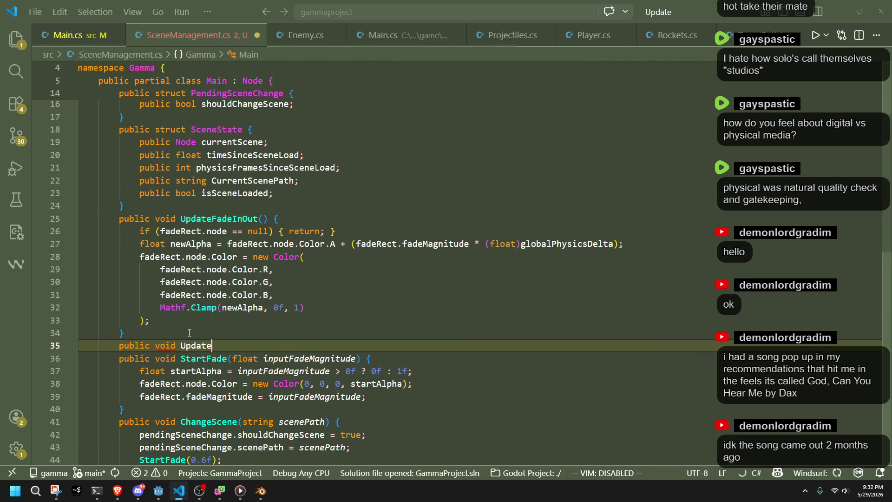
text(Loadi)
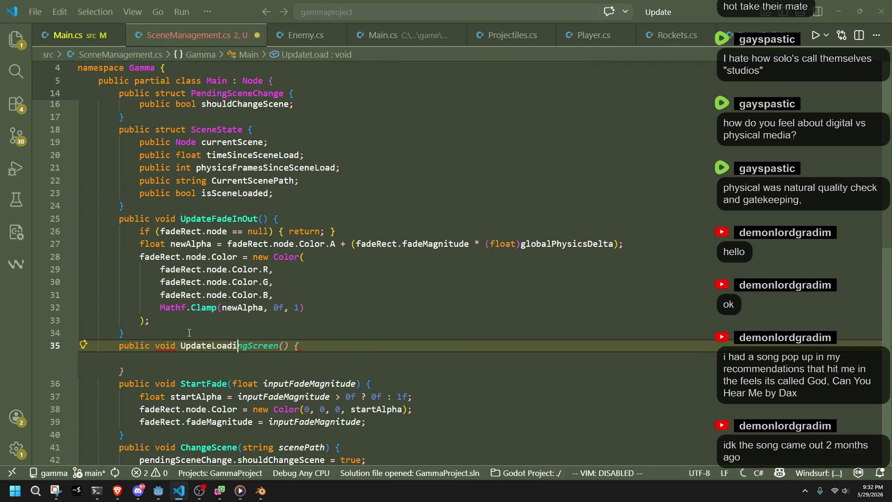
text(n)
key(Tab)
key(Tab)
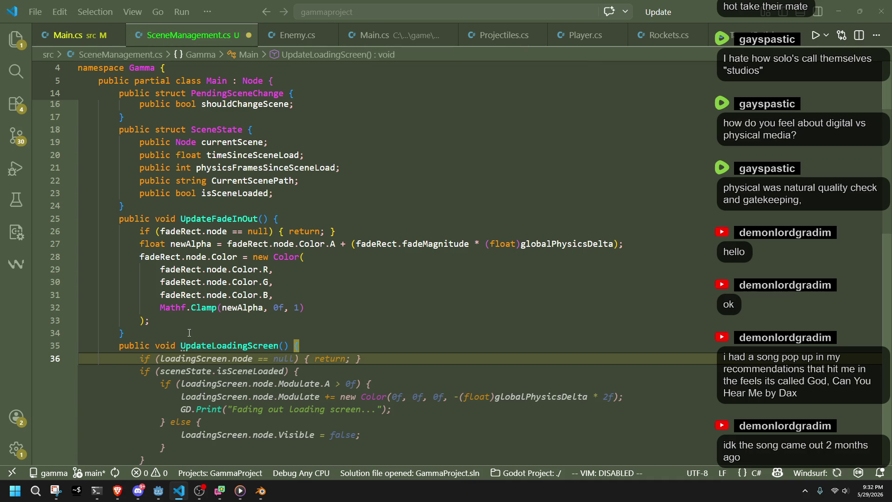
key(Tab)
click(300, 358)
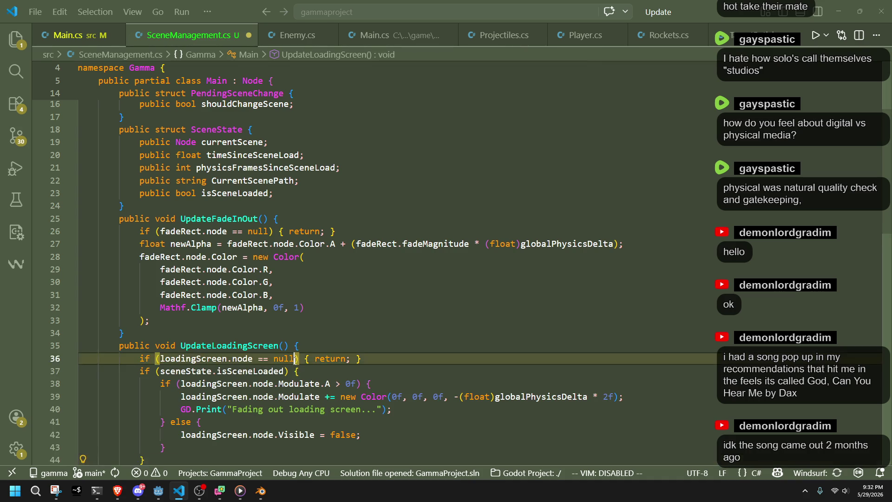
text(|| loadingScreen.icon == null)
key(Tab)
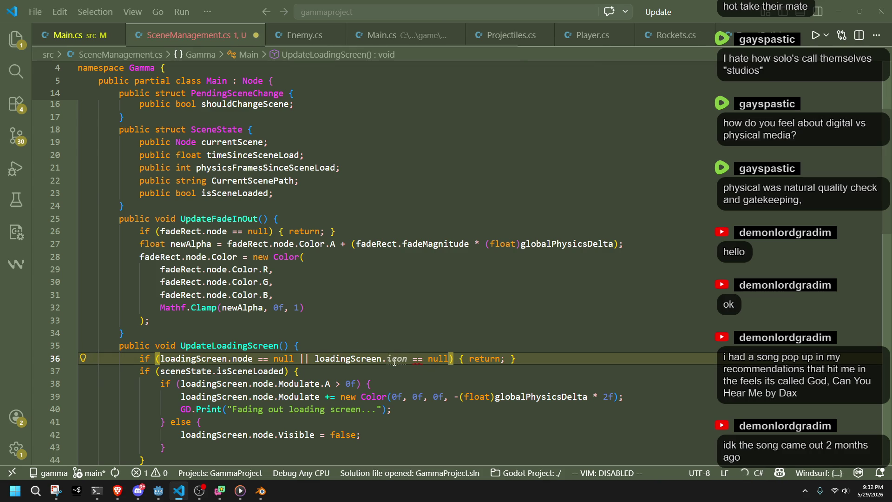
key(Left)
key(Escape)
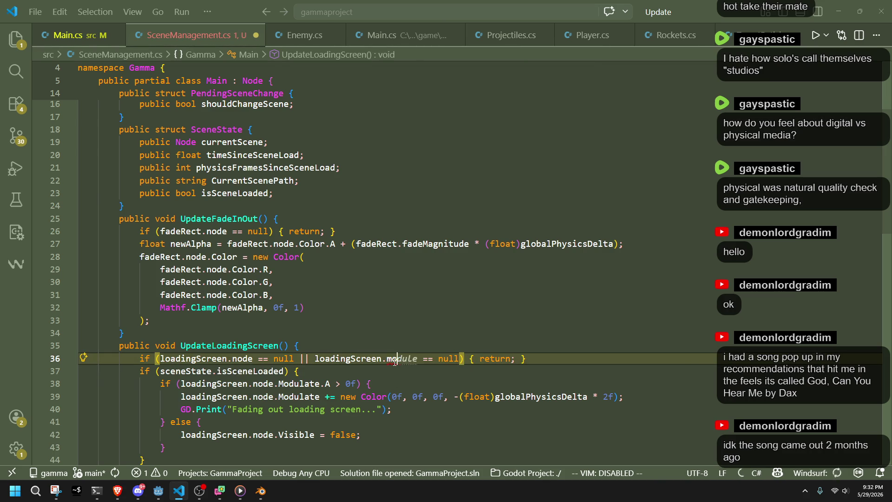
text(.)
key(Delete)
key(Delete)
key(Delete)
text(no)
key(Tab)
text(.Mod)
key(Tab)
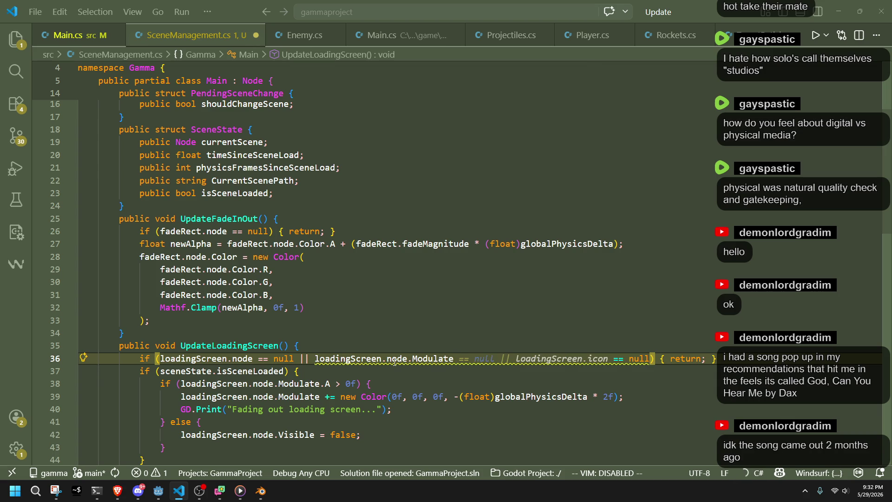
text(= )
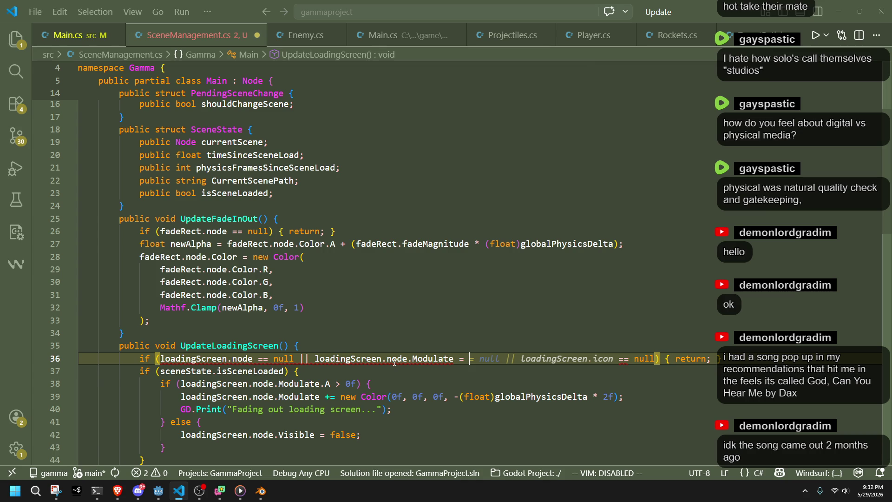
text(Color)
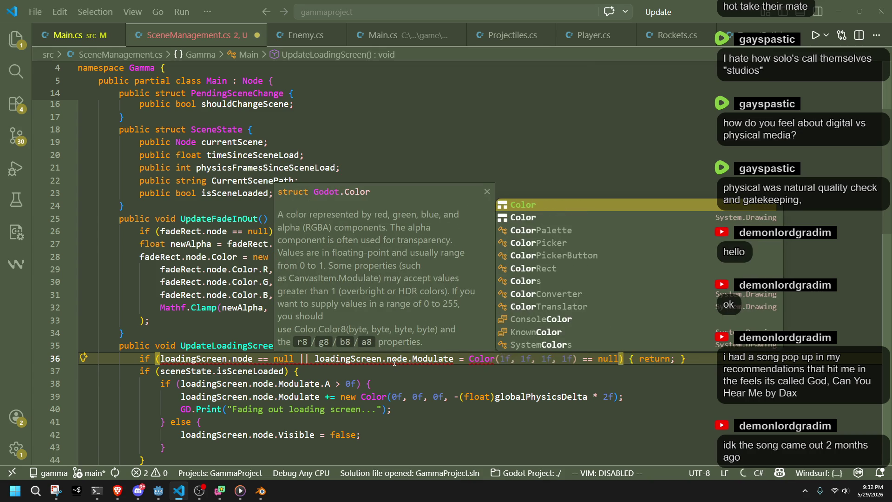
text(.)
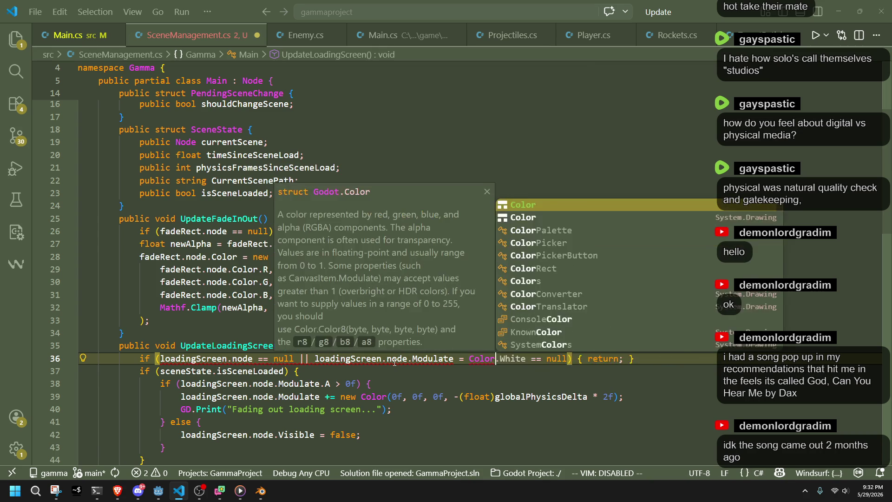
Make the guard compare Modulate against NULL_COLOR and delete the suggested isSceneLoaded block
key(BackSpace)
key(BackSpace)
key(BackSpace)
key(BackSpace)
key(BackSpace)
text(null)
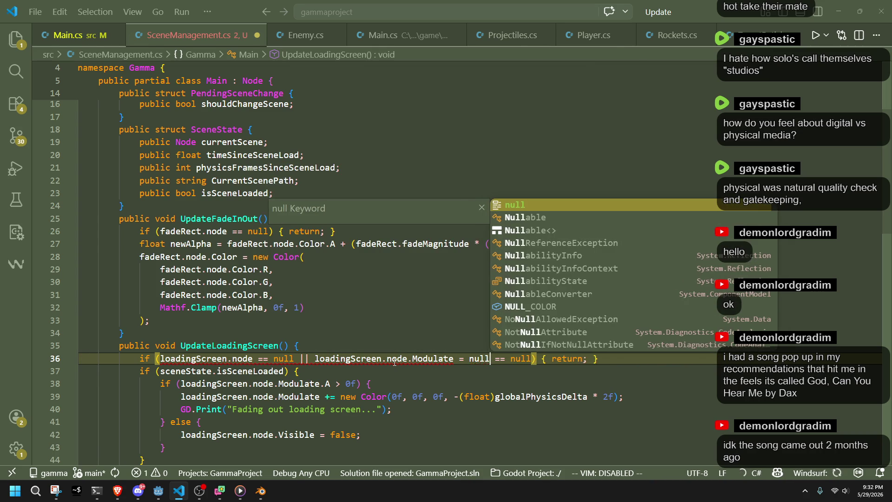
key(Tab)
key(Down)
key(Down)
key(Down)
key(Tab)
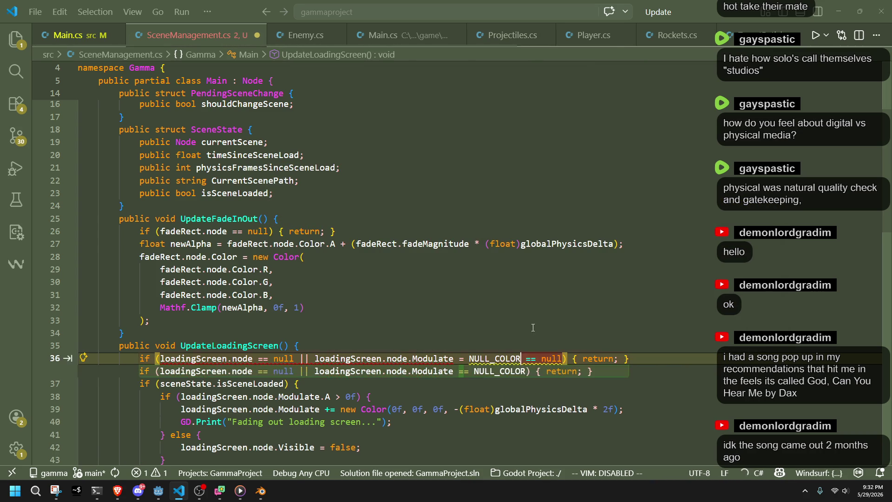
key(Tab)
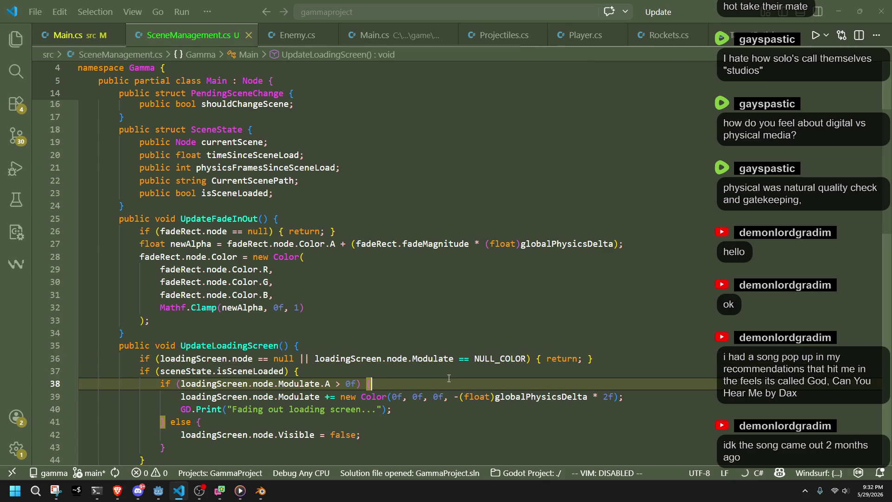
text({)
scroll(317, 370, down, 2)
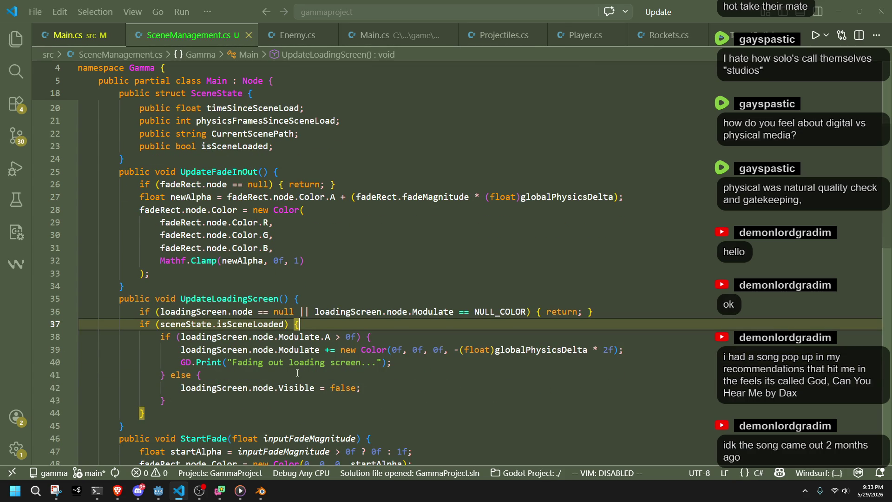
click(297, 374)
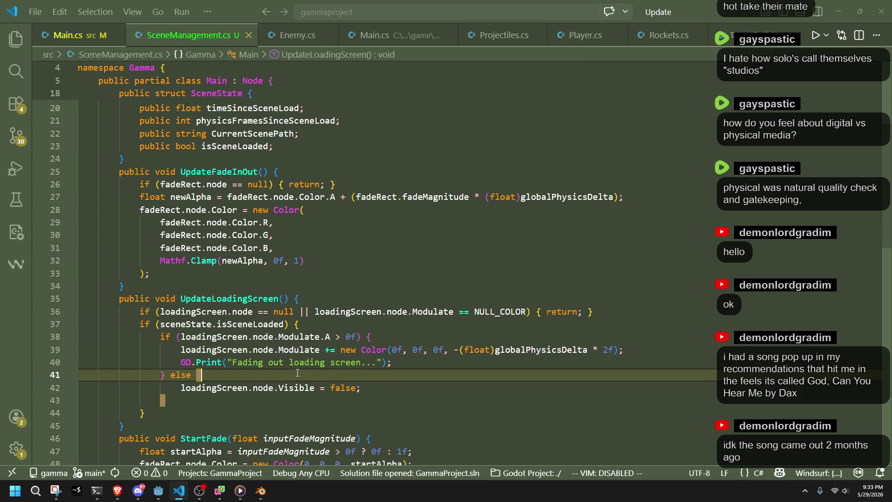
text({)
drag(306, 412, 628, 314)
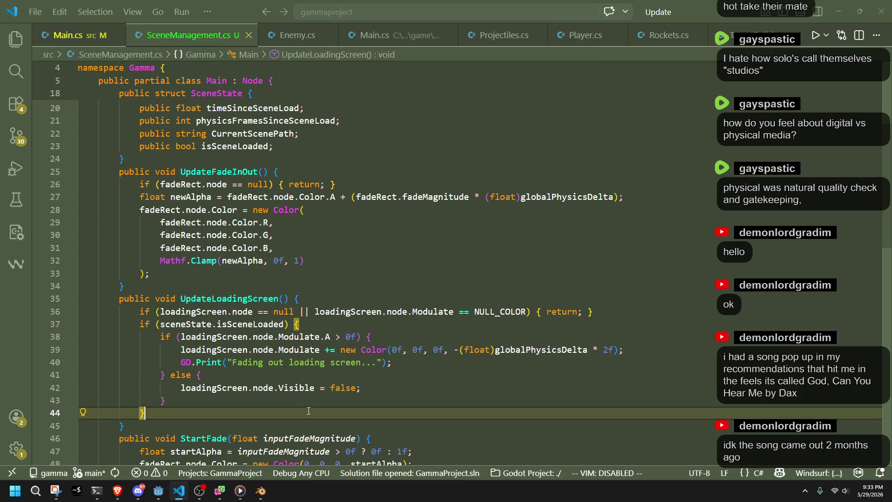
key(BackSpace)
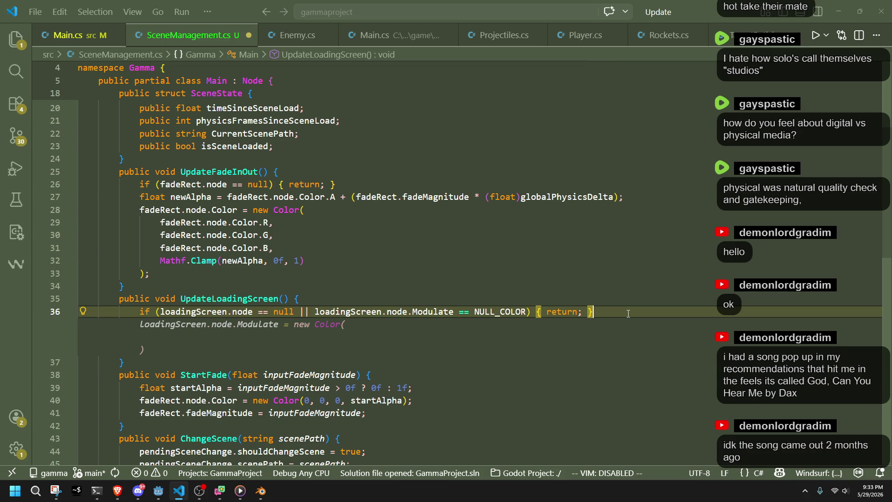
Start a loadingScreen statement after the guard and switch to the TargetReticles code for reference
key(Return)
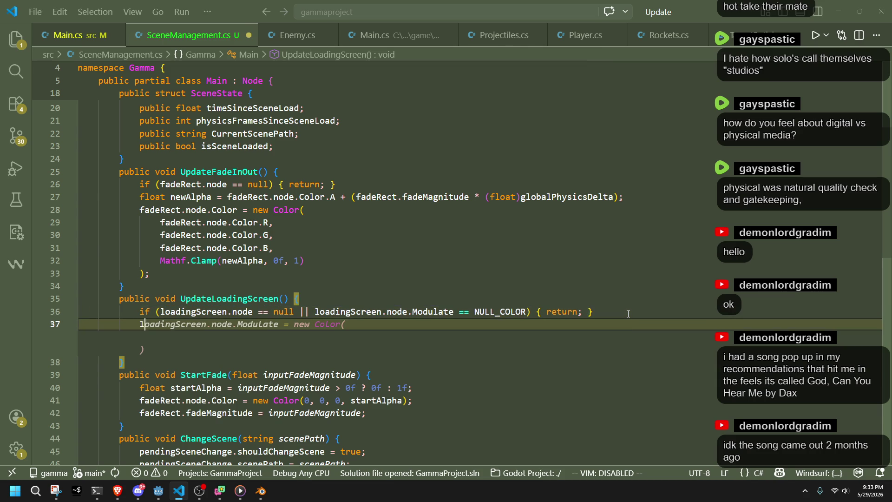
text(loadingScreen)
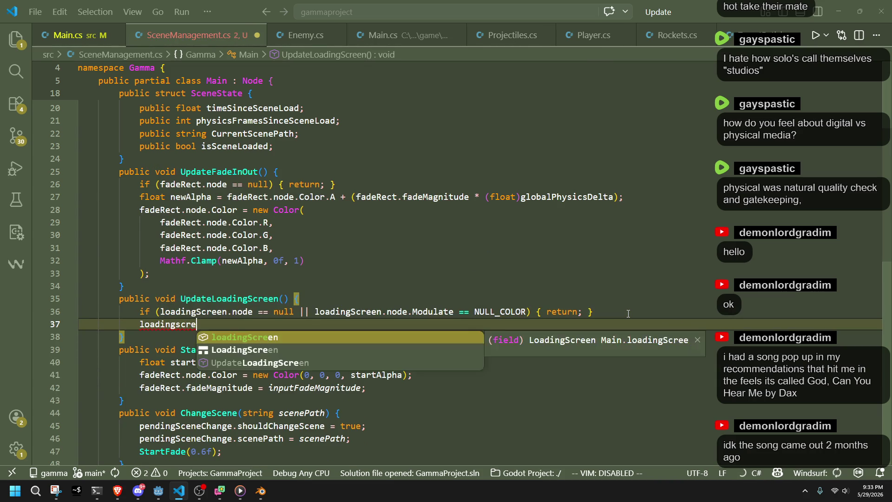
key(Tab)
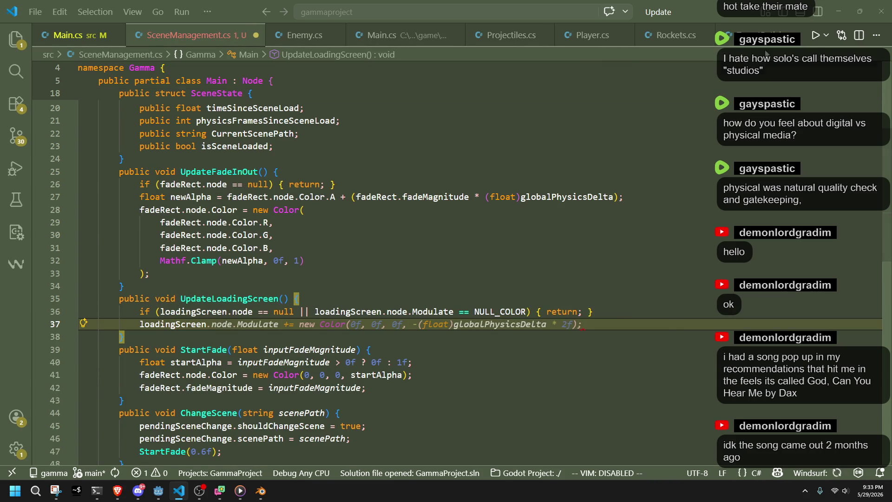
key(ctrl+Page_Up)
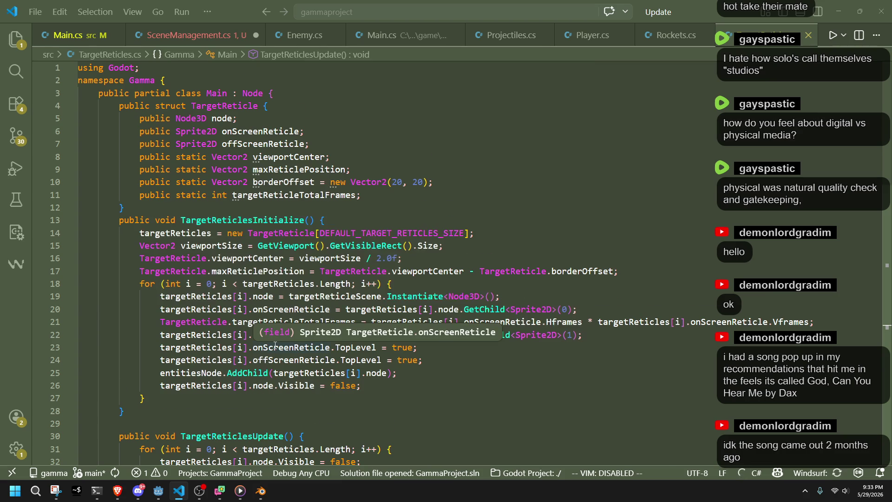
scroll(276, 347, down, 3)
scroll(275, 347, down, 3)
scroll(275, 347, down, 1)
scroll(426, 370, down, 3)
scroll(427, 369, down, 2)
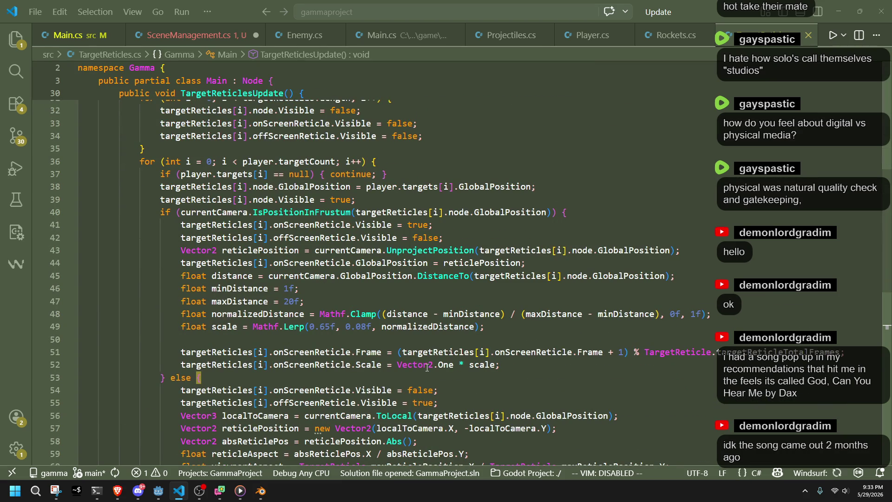
scroll(427, 368, down, 2)
Inspect how TargetReticlesUpdate advances the reticle's Frame, then return to SceneManagement.cs
click(234, 307)
scroll(233, 314, down, 2)
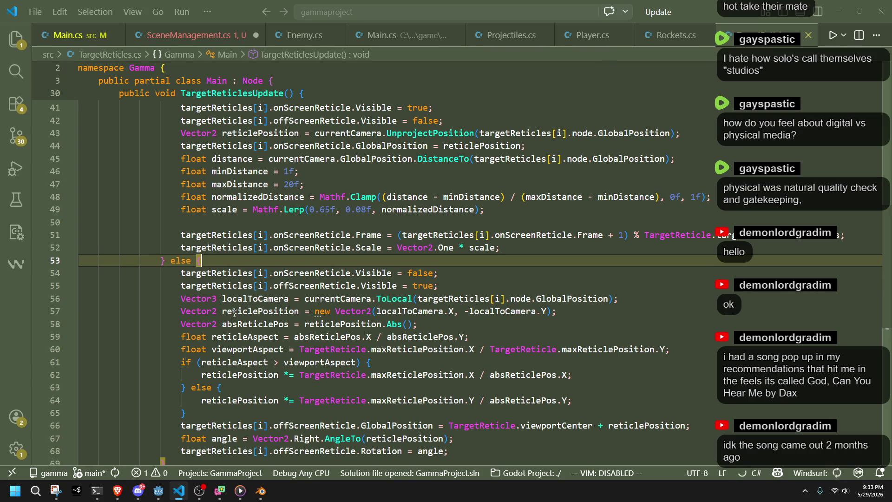
scroll(234, 307, up, 2)
scroll(300, 278, up, 1)
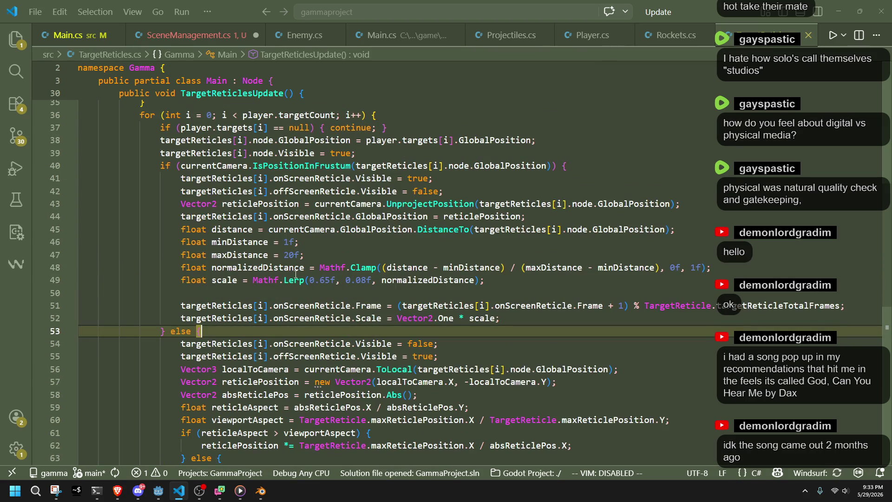
double_click(368, 305)
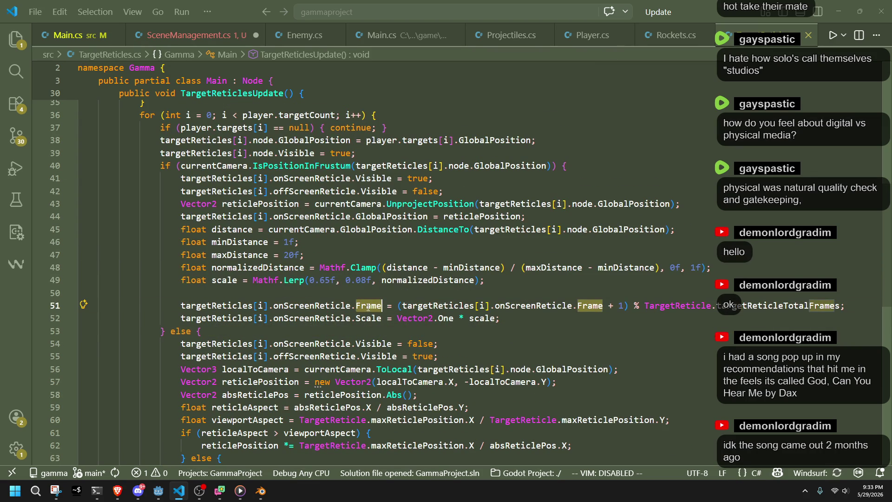
click(586, 318)
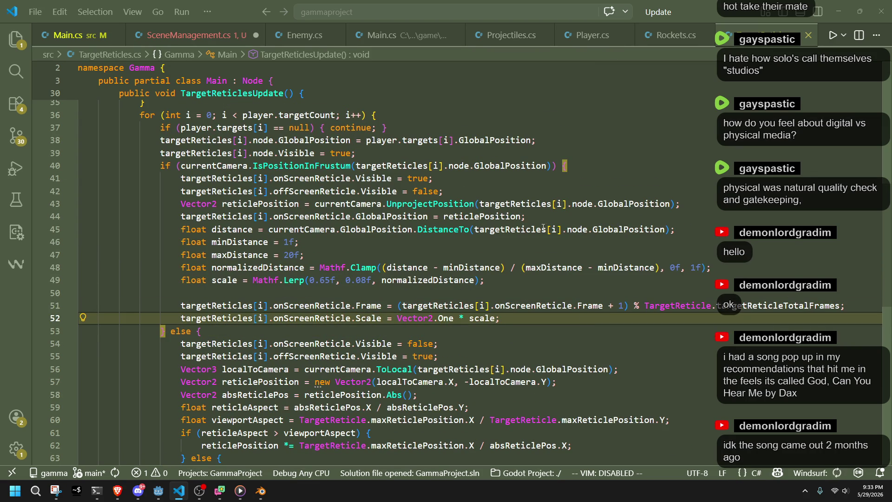
key(ctrl+Page_Up)
scroll(303, 247, up, 5)
scroll(302, 246, up, 5)
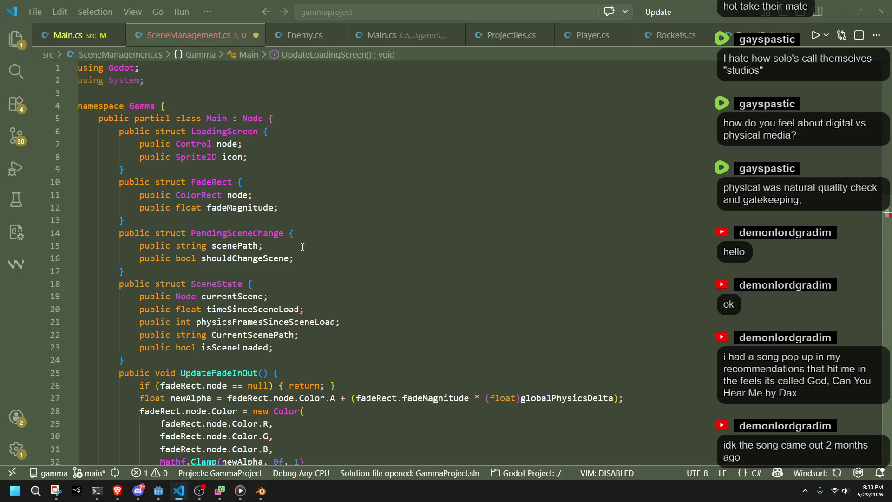
Add public int currentFrame and totalFrames fields to the LoadingScreen struct after icon
click(237, 168)
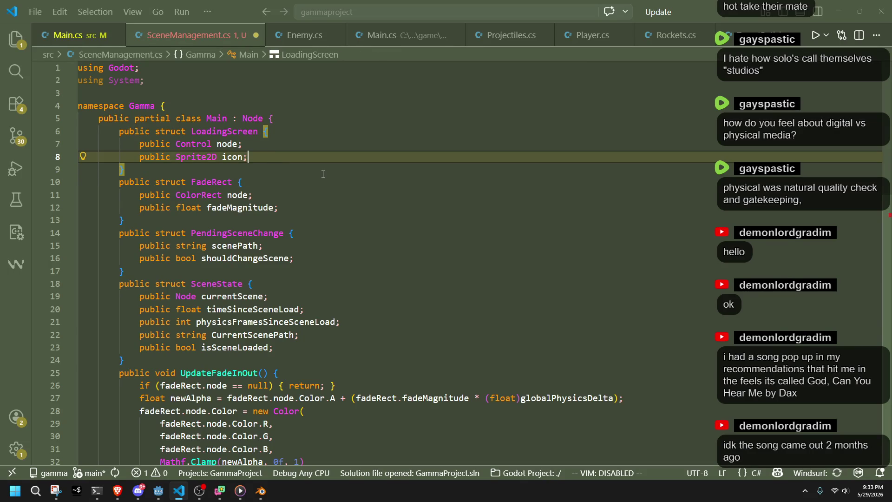
key(Return)
text(public int)
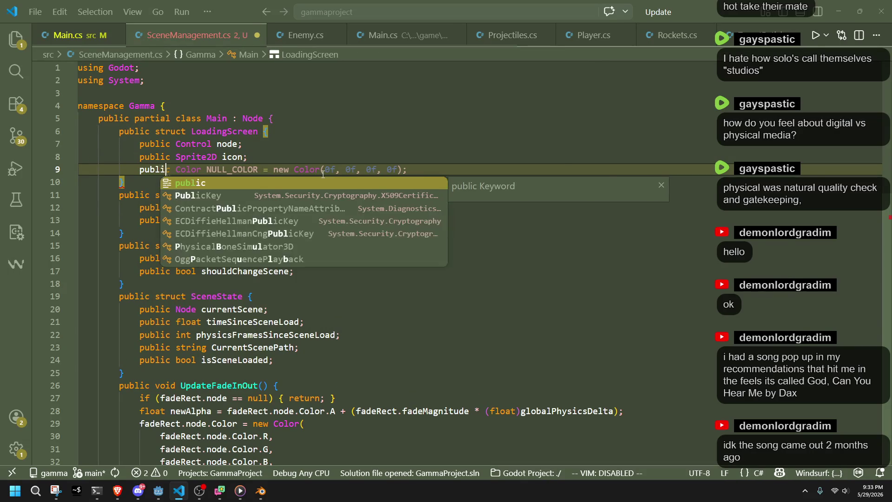
key(Tab)
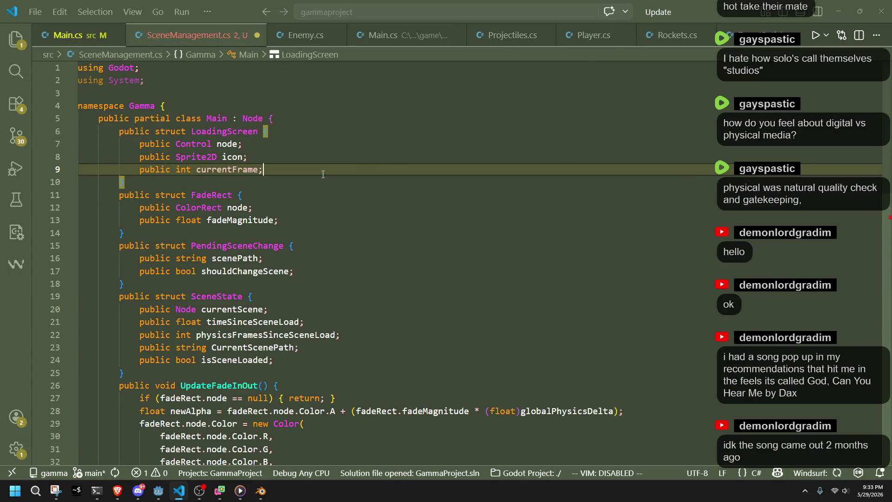
key(Return)
key(Tab)
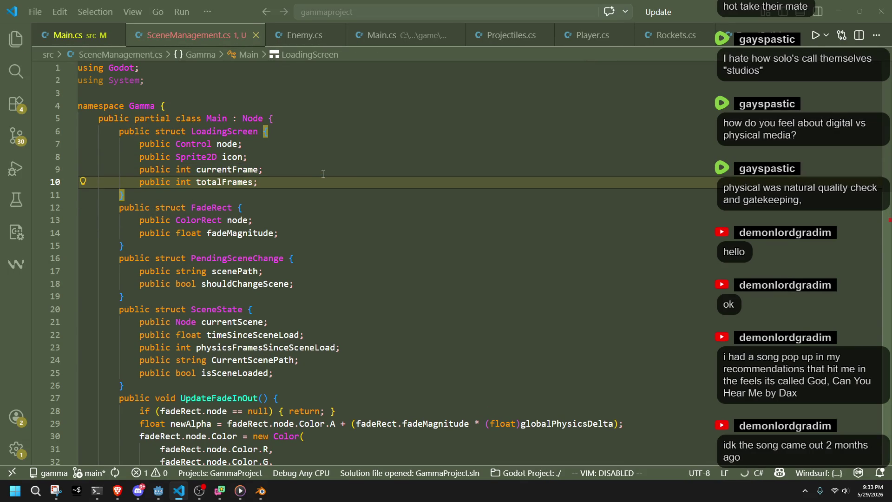
scroll(323, 174, down, 5)
scroll(322, 173, down, 3)
Move the TargetReticles.cs tab next to SceneManagement.cs and switch to the Godot editor
key(ctrl+Tab)
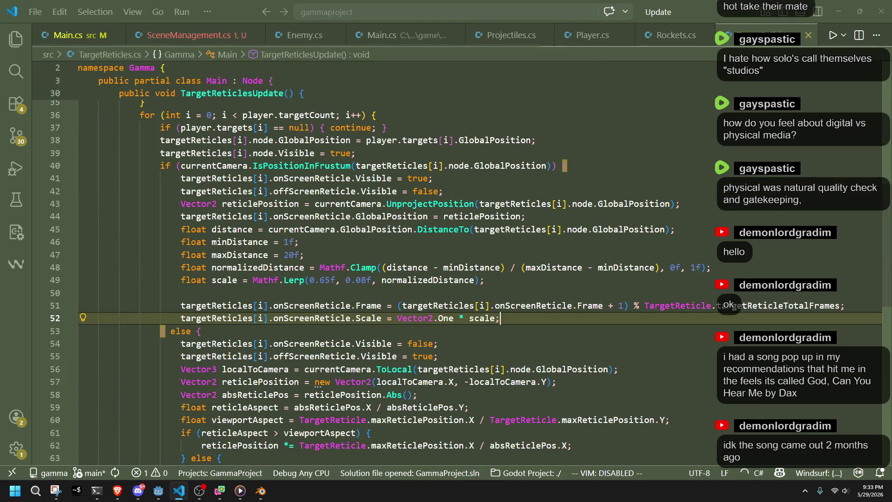
drag(488, 35, 283, 38)
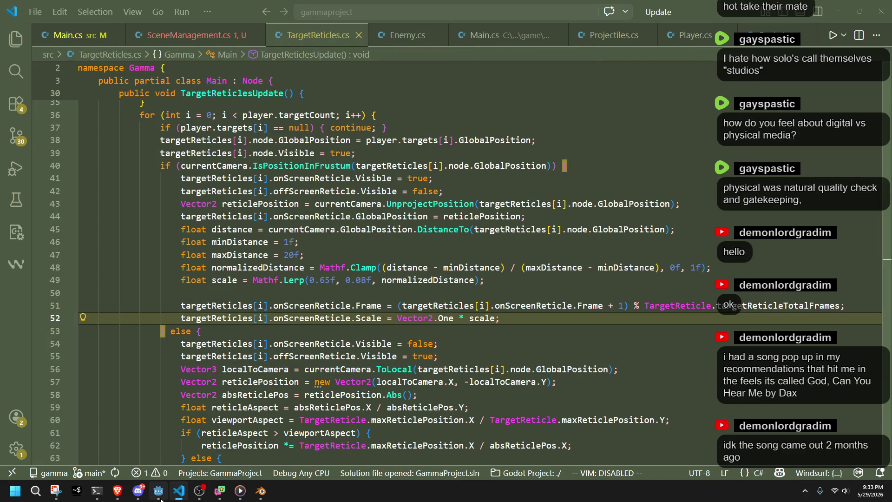
click(158, 491)
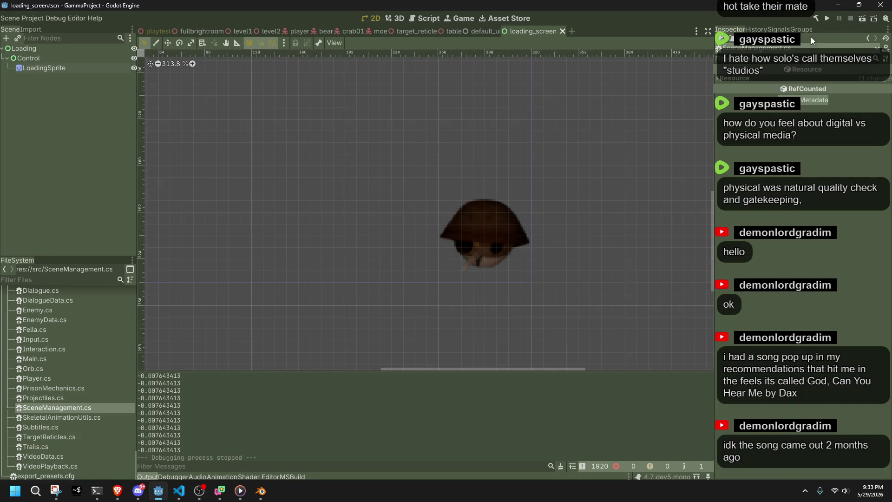
In Godot, step the LoadingSprite through its Frame and Frame Coords values, ending on a visible frame
click(491, 243)
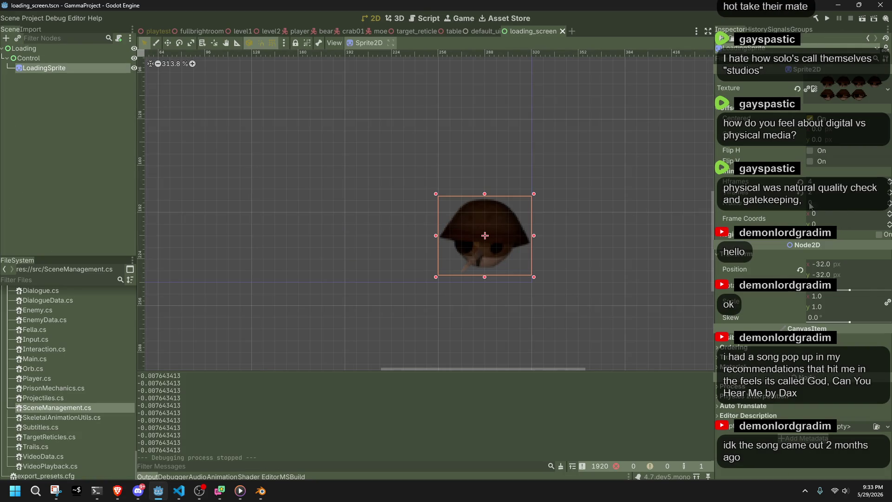
click(887, 202)
click(887, 203)
click(889, 206)
click(888, 206)
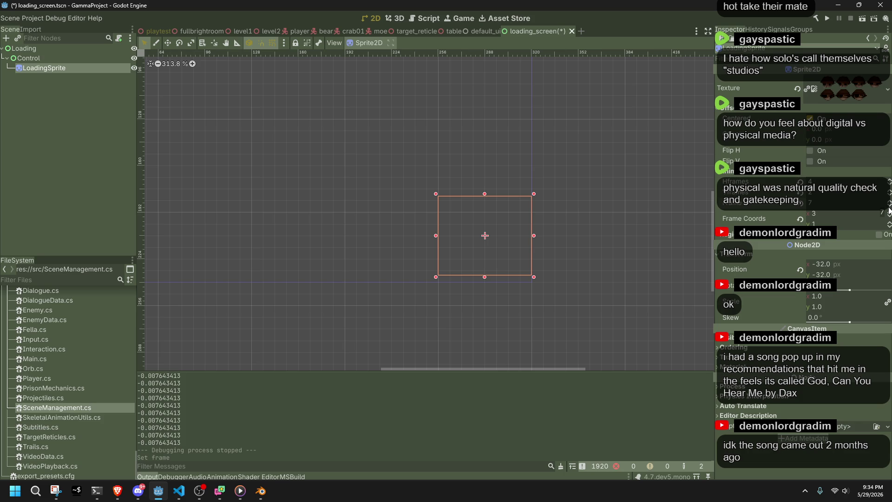
click(889, 212)
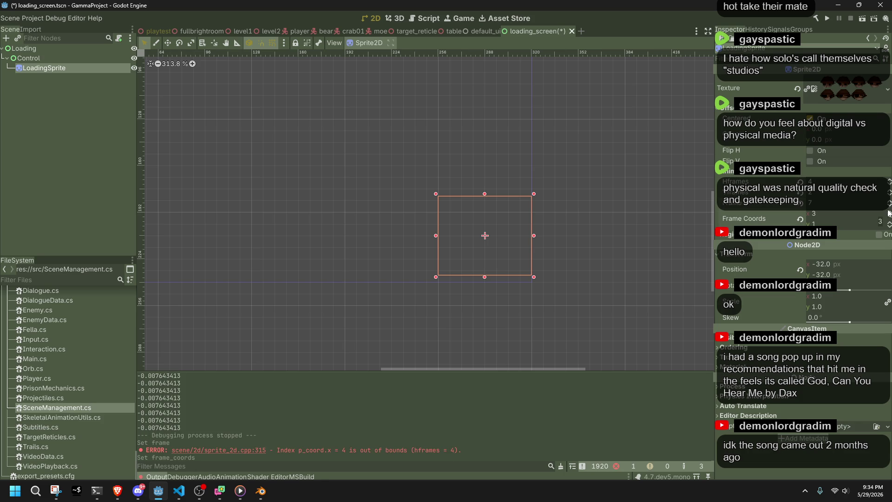
click(890, 216)
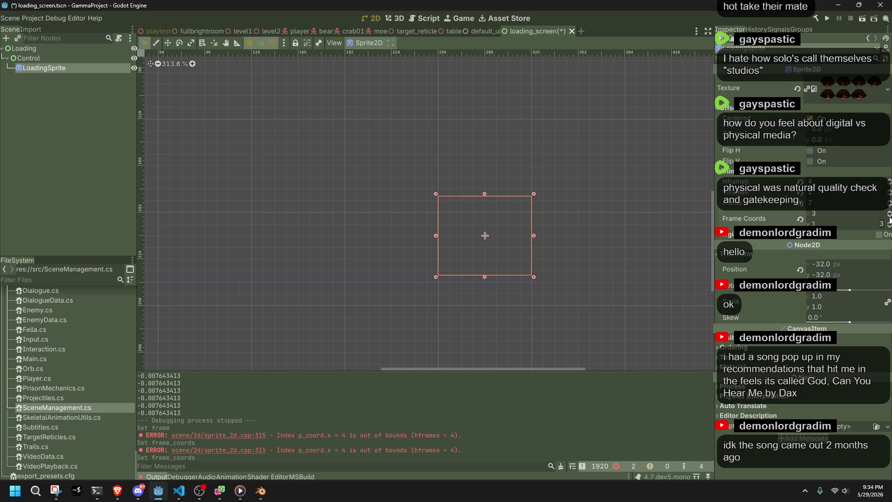
click(889, 206)
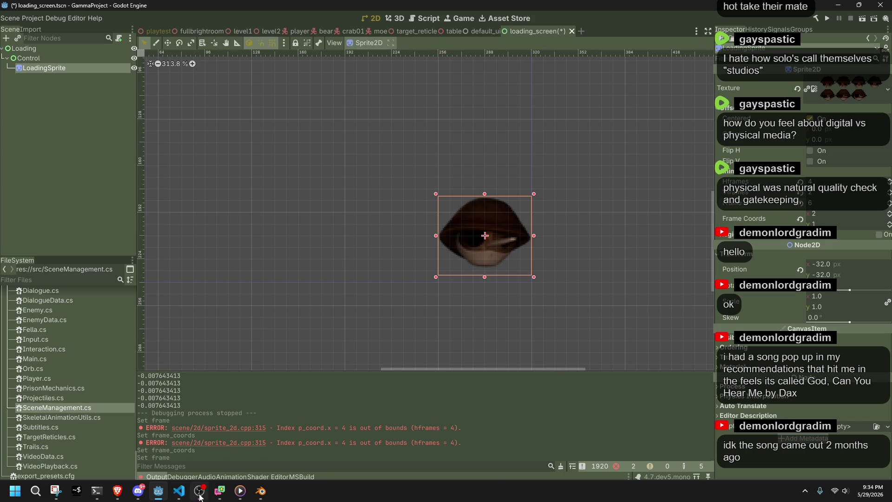
Return to Visual Studio Code and focus the code editor
click(179, 490)
click(379, 300)
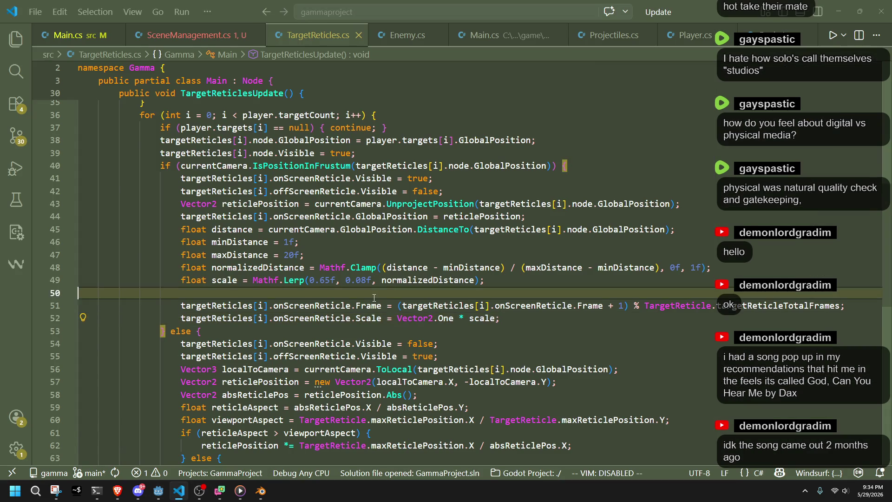
scroll(379, 301, up, 10)
Return to SceneManagement.cs and check the totalFrames field name
key(ctrl+Page_Up)
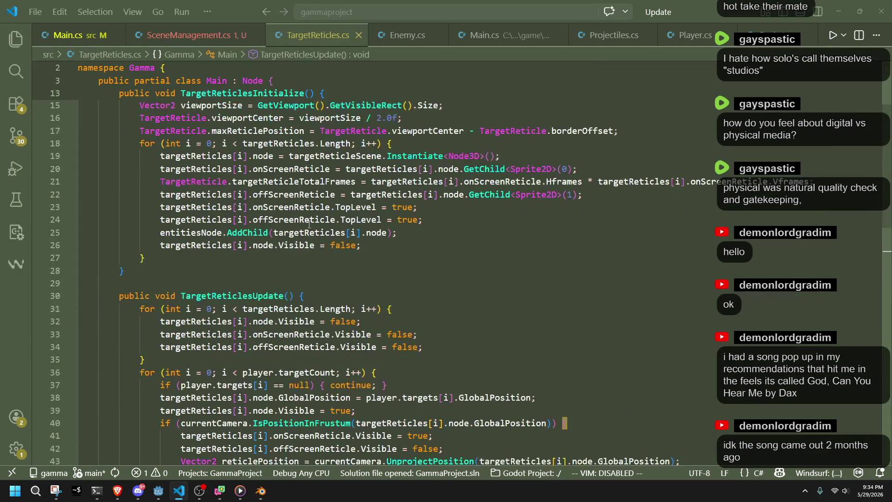
key(ctrl+Page_Down)
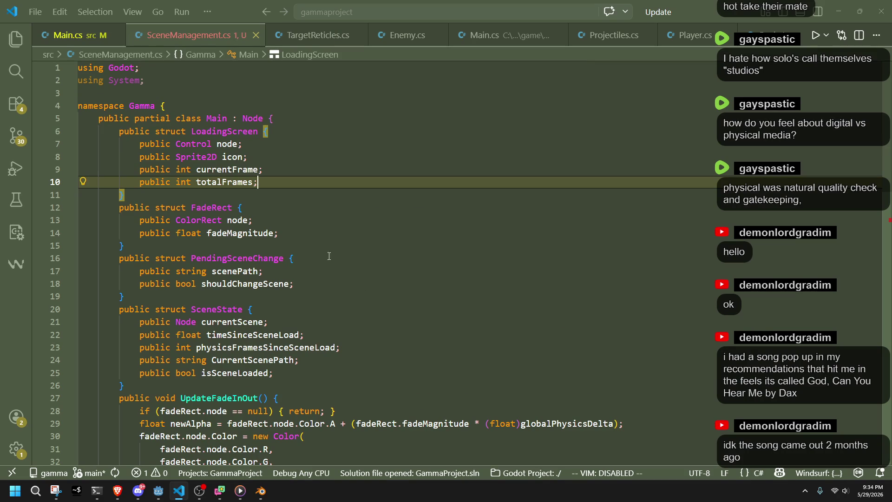
double_click(236, 182)
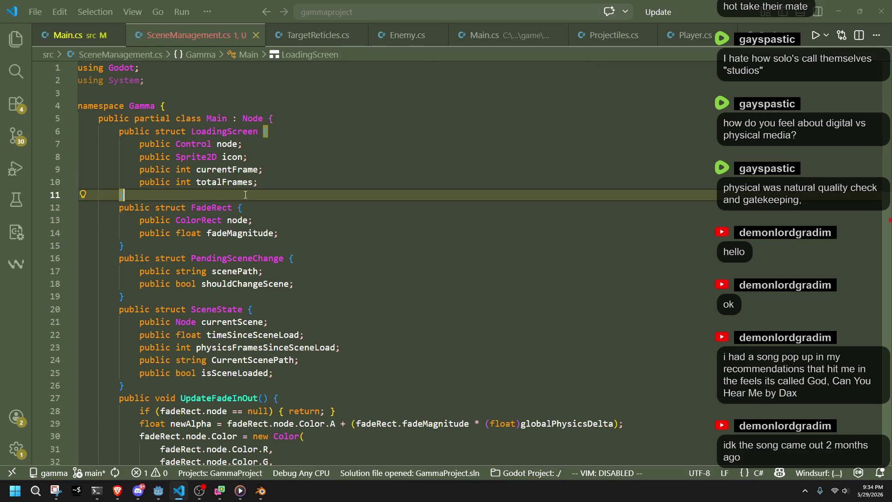
click(372, 277)
scroll(372, 277, down, 3)
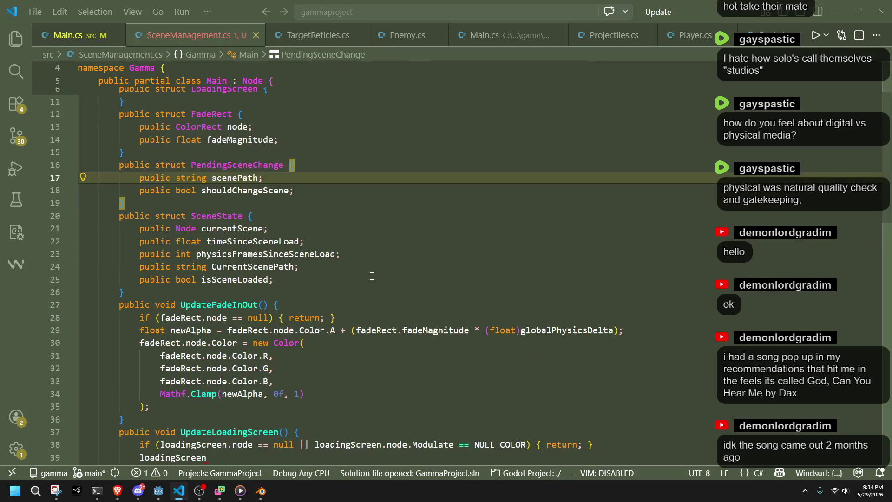
scroll(339, 399, down, 3)
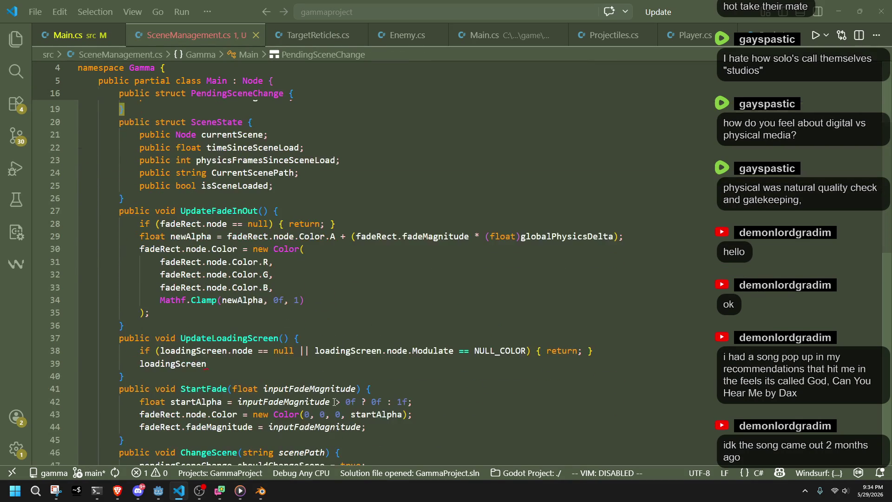
Complete UpdateLoadingScreen with icon.Frame = (Frame + 1) % totalFrames after the null guard
click(274, 360)
text(.)
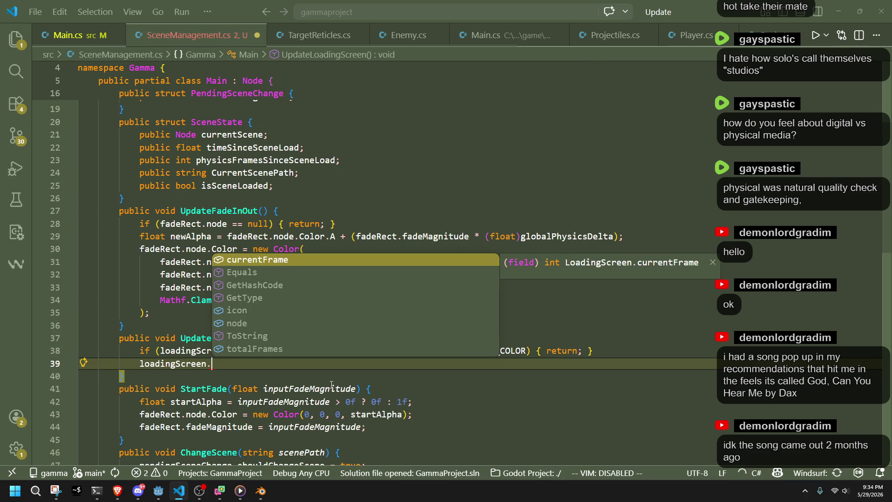
text(n)
key(BackSpace)
text(ic)
key(Tab)
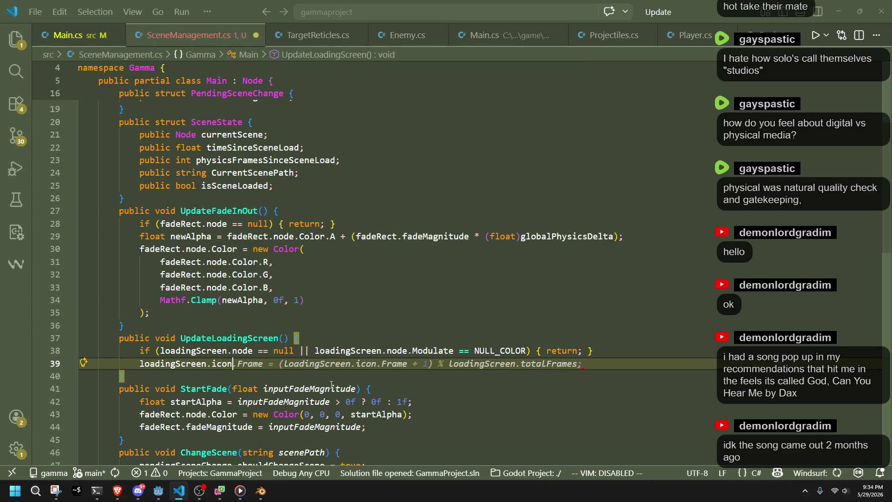
key(End)
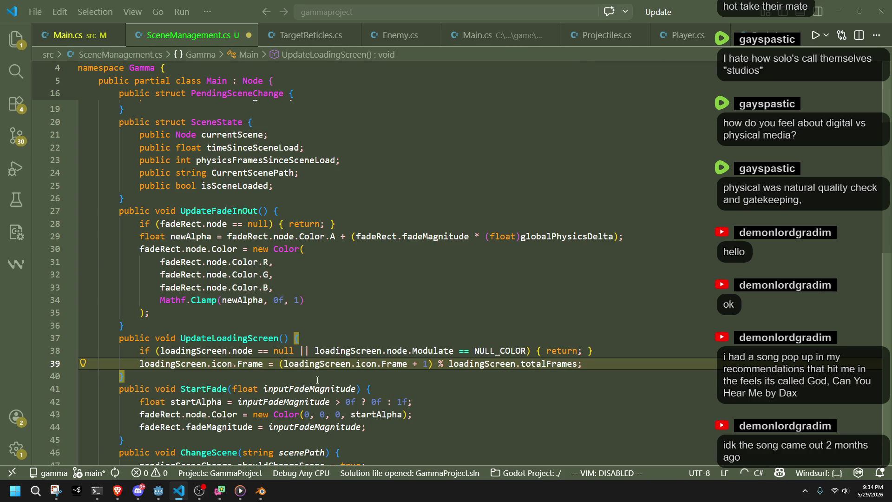
click(318, 380)
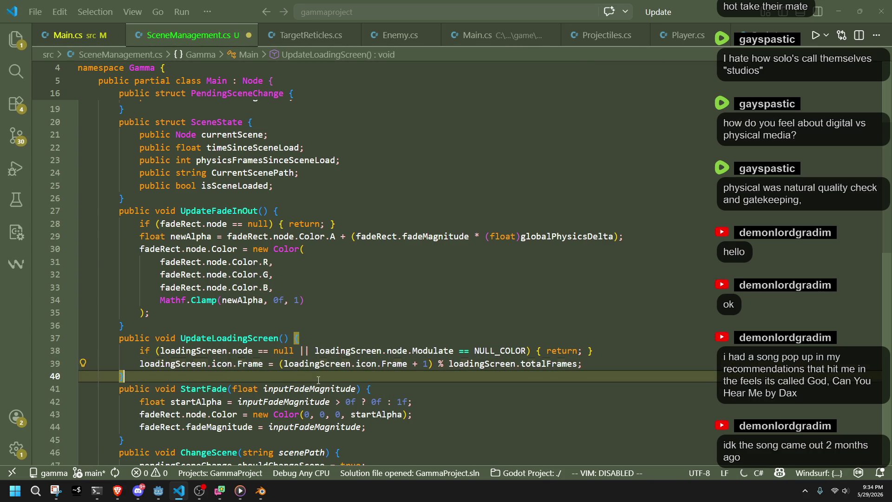
click(282, 325)
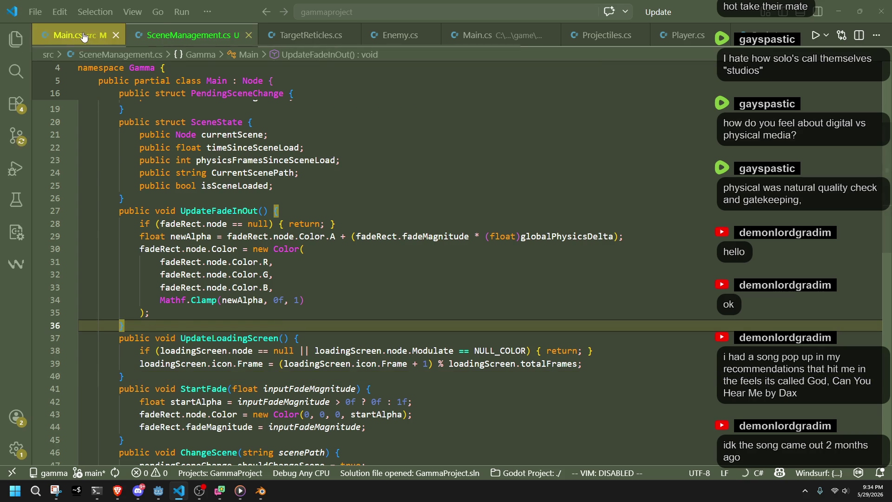
Review InitializeScene in Main.cs, then settle the caret after the SceneState struct in SceneManagement.cs
click(82, 35)
scroll(348, 278, down, 8)
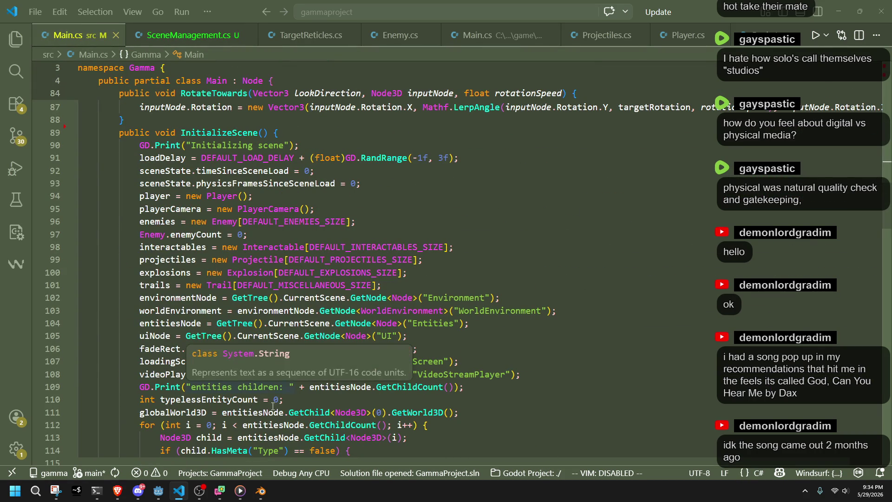
click(286, 399)
click(188, 35)
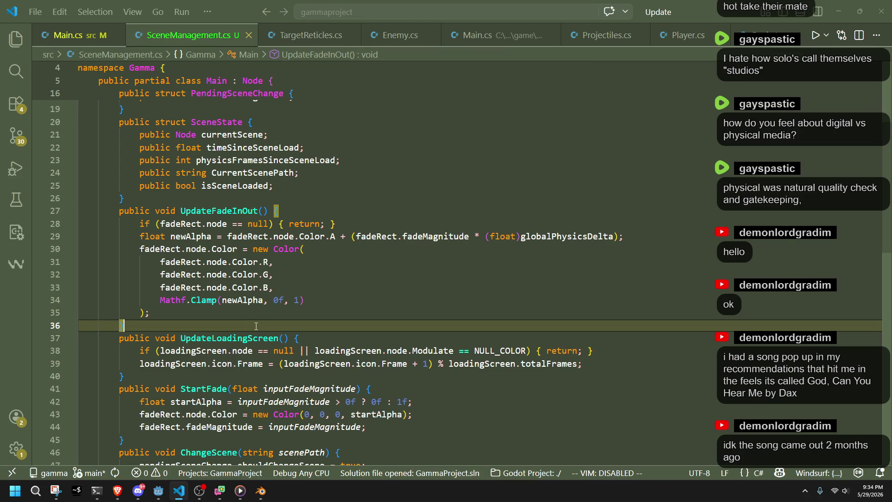
click(219, 199)
key(Return)
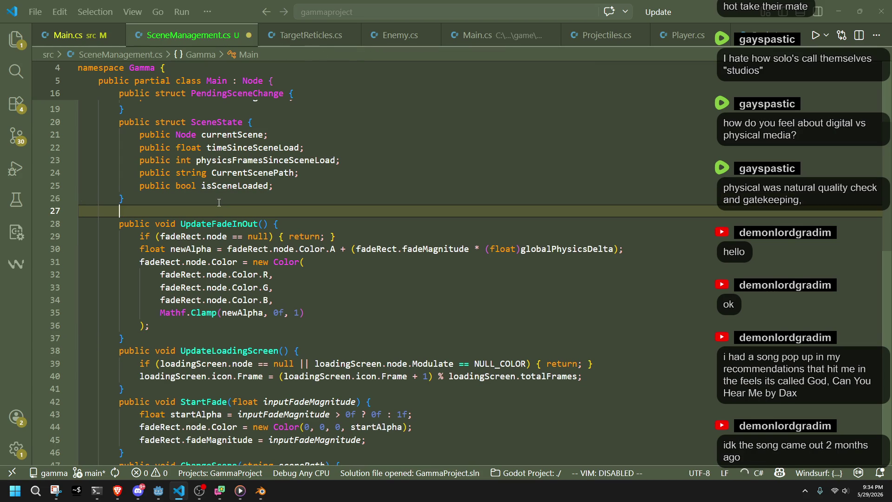
key(BackSpace)
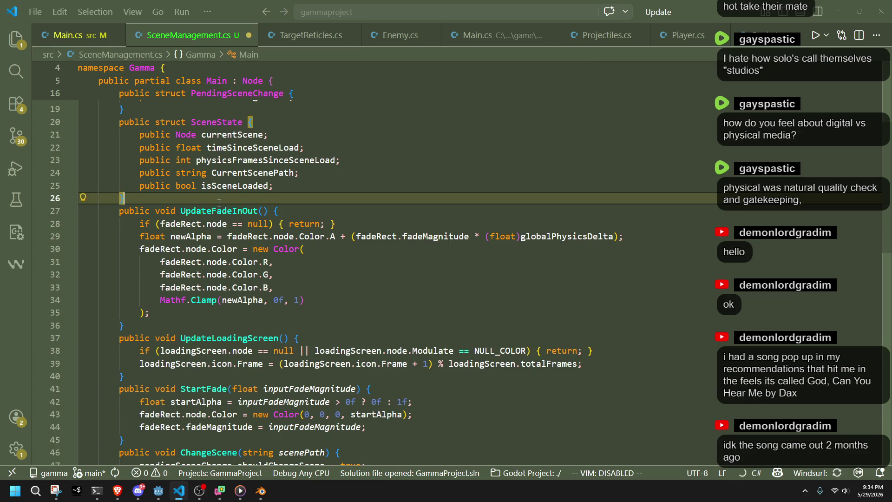
Cut UpdateFadeInOut and UpdateLoadingScreen and paste them after ClearScene
drag(173, 378, 84, 198)
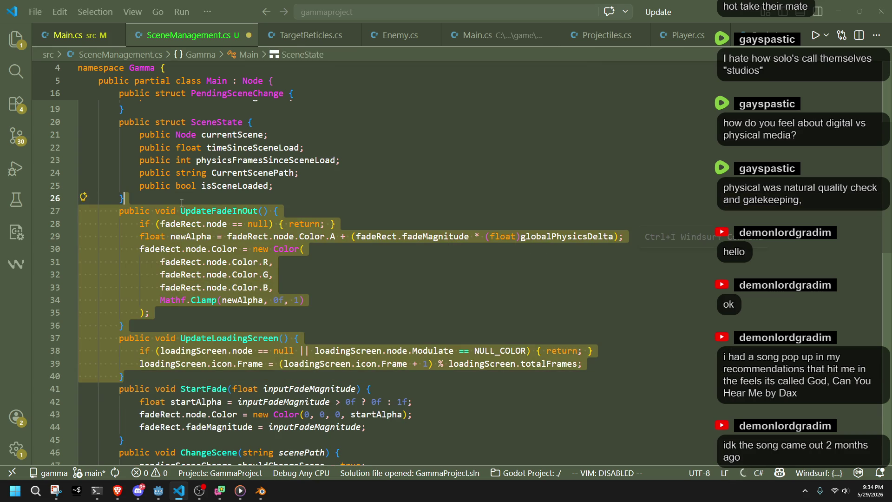
key(Delete)
scroll(224, 279, down, 3)
scroll(224, 279, down, 3)
click(130, 433)
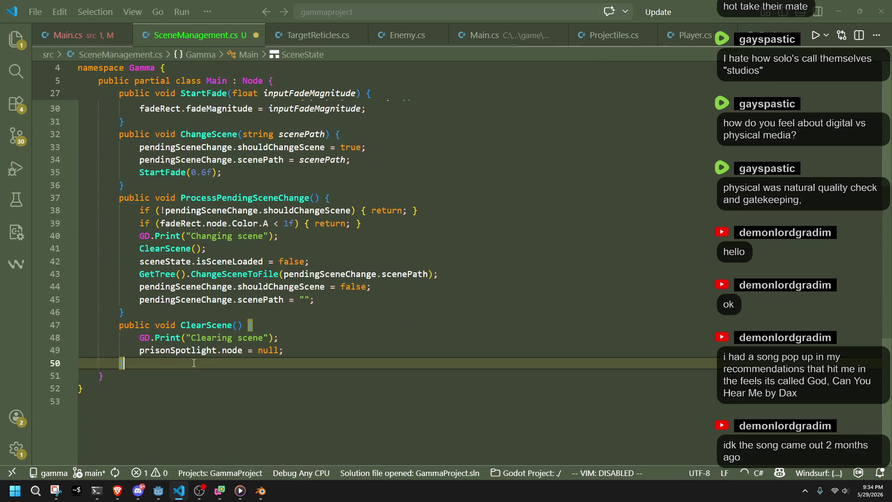
text(}         public void UpdateFadeInOut() {             if (fadeRect.node == null) { return; }             float newAlpha = fadeRect.node.Color.A + (fadeRect.fadeMagnitude * (float)globalPhysicsDelta);             fadeRect.node.Color = new Color(                 fadeRect.node.Color.R,                 fadeRect.node.Color.G,                 fadeRect.node.Color.B,                 Mathf.Clamp(newAlpha, 0f, 1)             );         }         public void UpdateLoadingScreen() {             if (loadingScreen.node == null || loadingScreen.node.Modulate == NULL_COLOR) { return; }             loadingScreen.icon.Frame = (loadingScreen.icon.Frame + 1) % loadingScreen.totalFrames;)
click(185, 345)
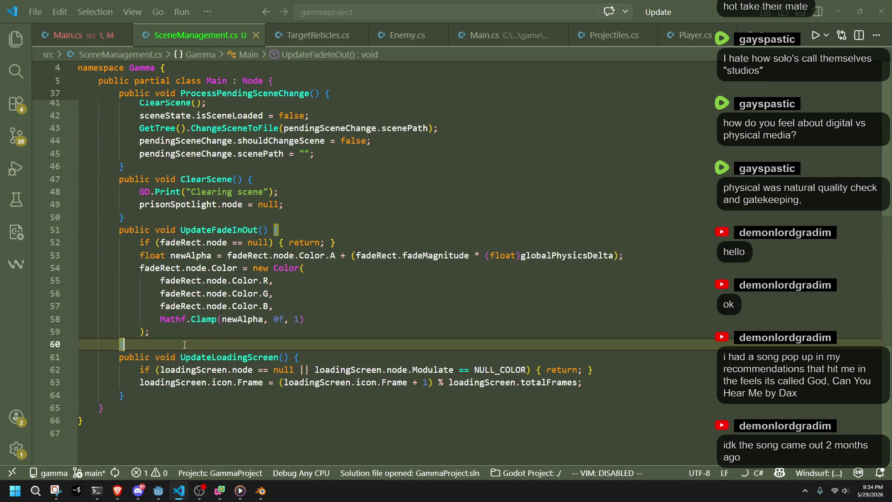
scroll(185, 345, up, 5)
scroll(185, 345, up, 3)
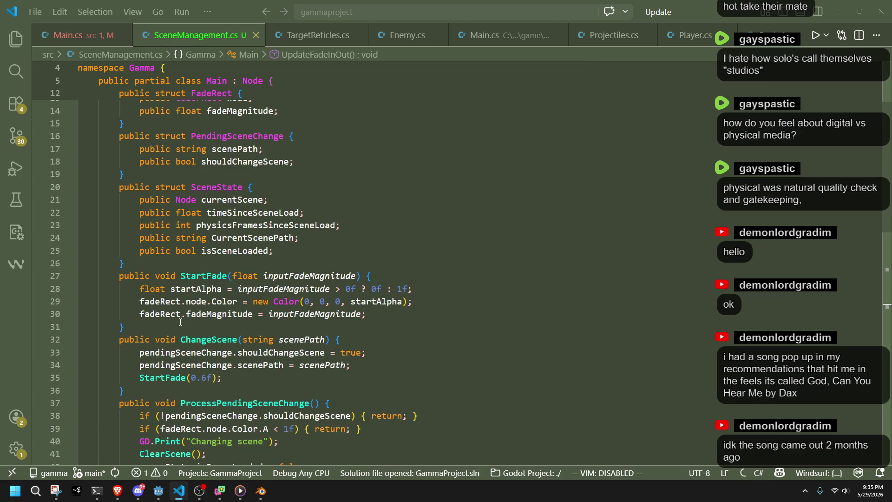
Check StartFade usages and open a new line above its declaration
click(187, 327)
double_click(205, 275)
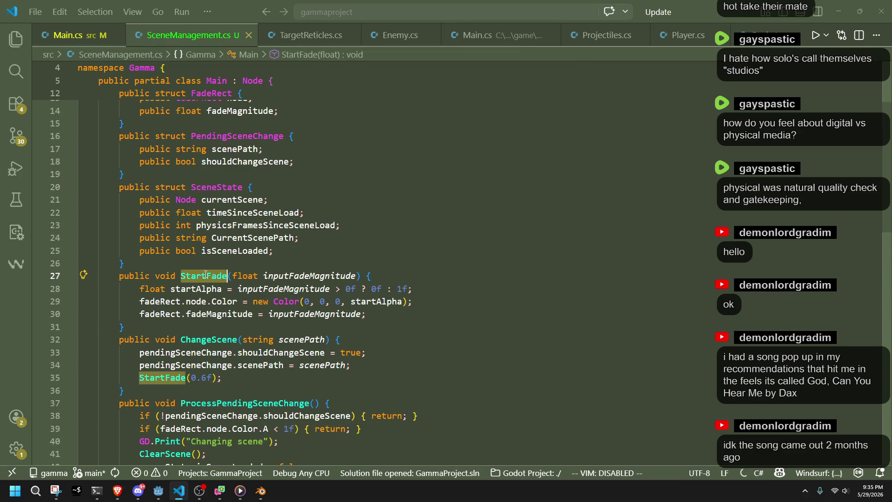
click(205, 314)
click(167, 275)
click(124, 263)
key(Return)
text(blic )
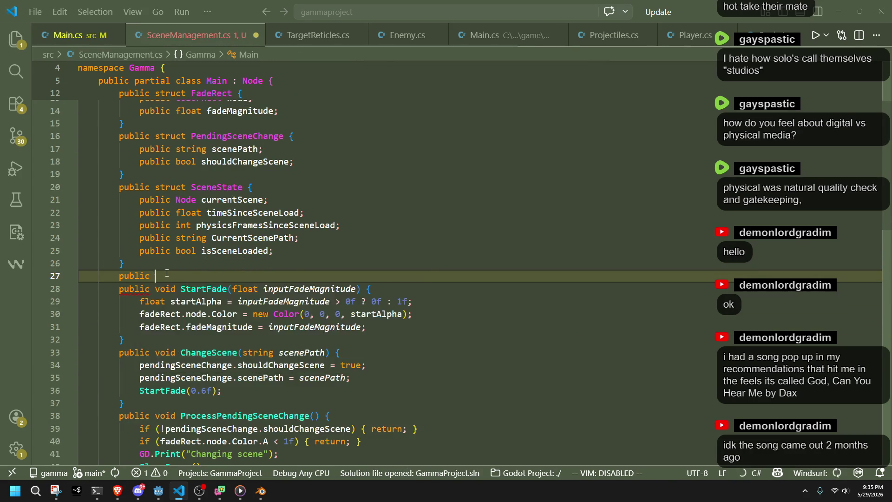
text(void)
Add a public void InitializeLoadingScreen method from Windsurf completions setting node, icon and frame counts
key(Tab)
text(I)
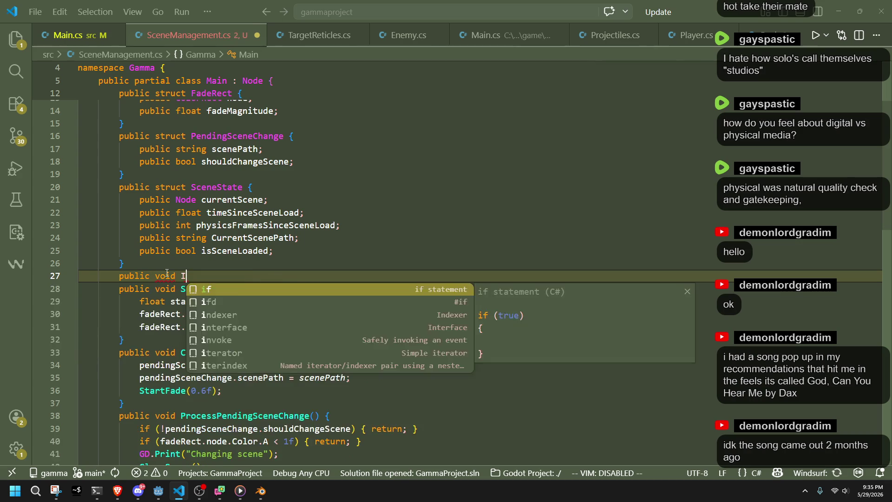
text(nitializeLoa)
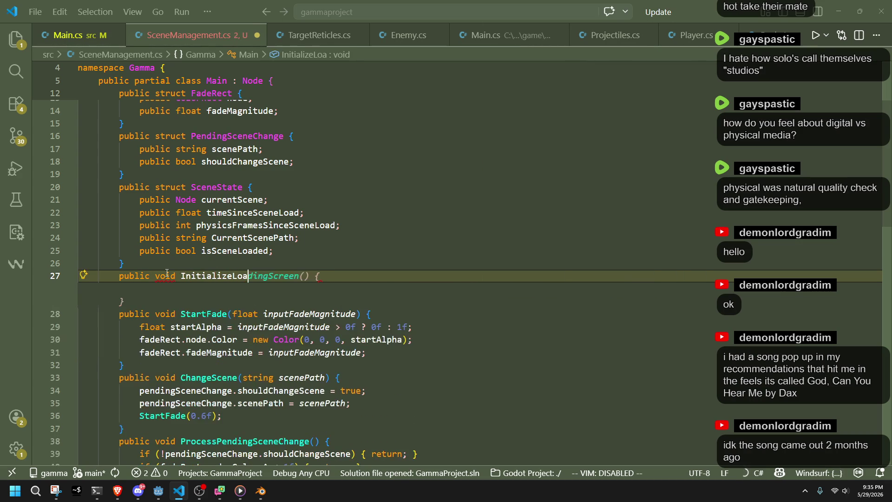
key(Tab)
key(Return)
key(Tab)
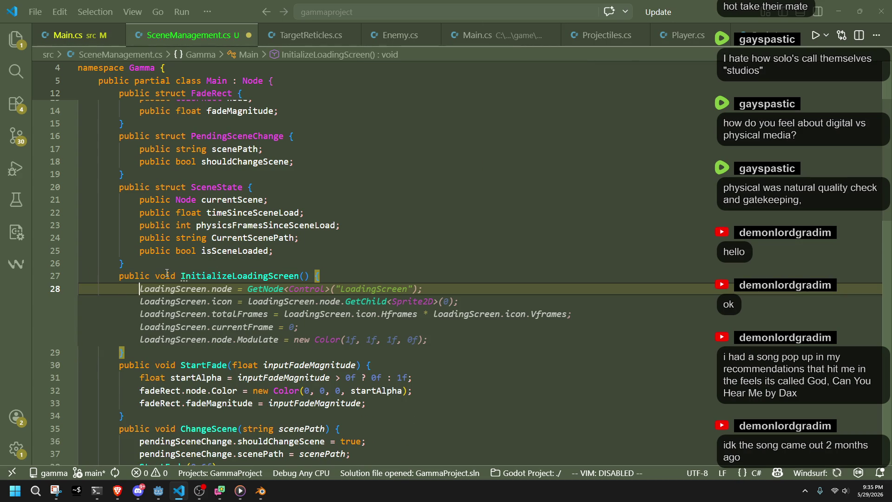
key(Tab)
Give it a ref LoadingScreen parameter and rename it to inputLoadingScreen everywhere
click(325, 276)
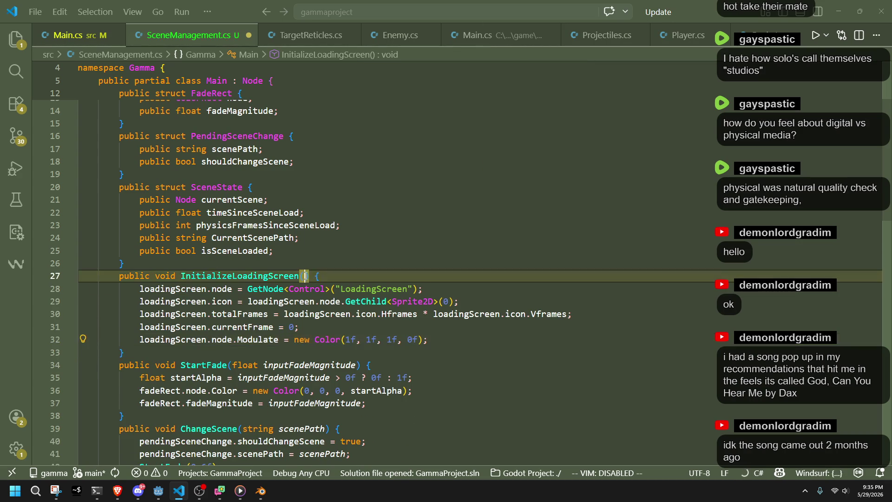
text(r)
key(BackSpace)
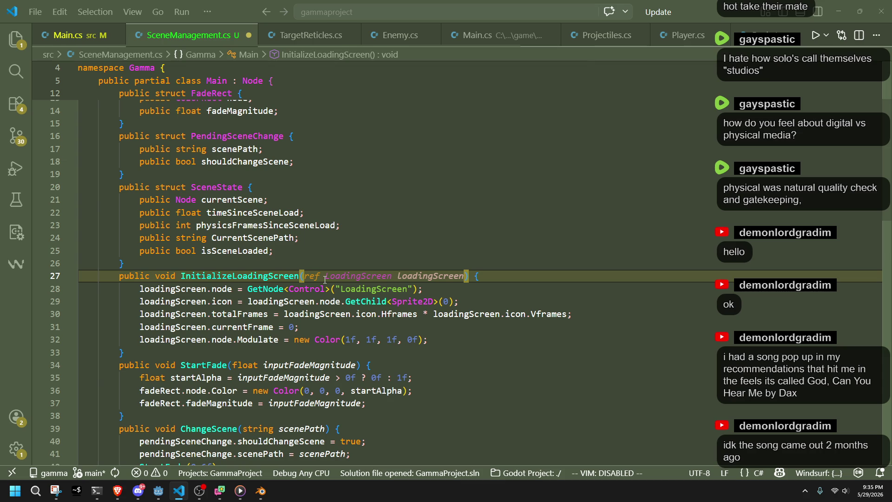
key(Tab)
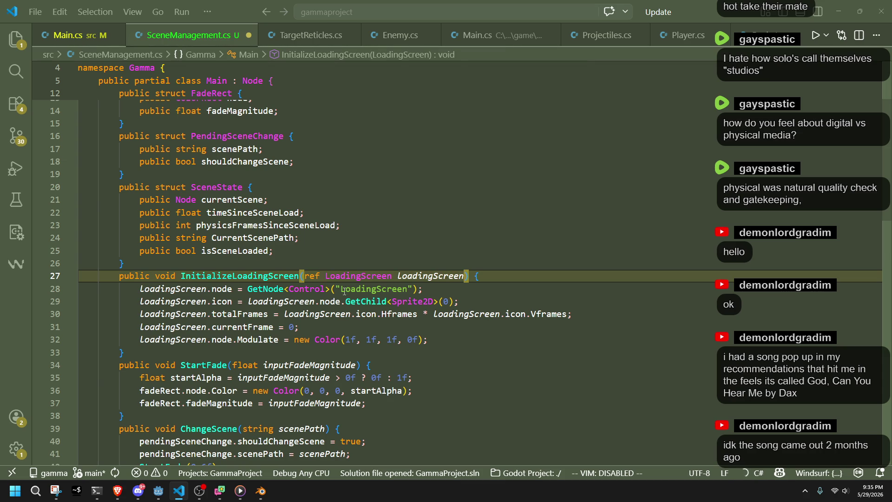
click(364, 327)
click(419, 287)
click(401, 276)
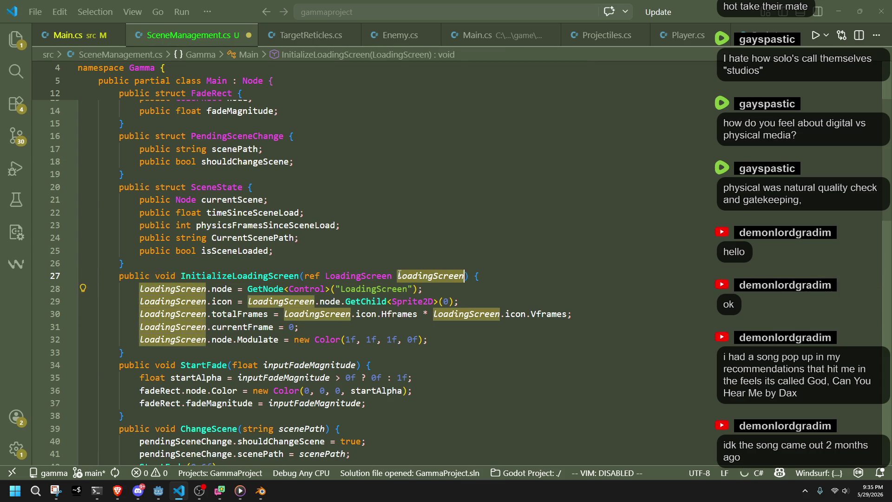
key(F2)
text(input)
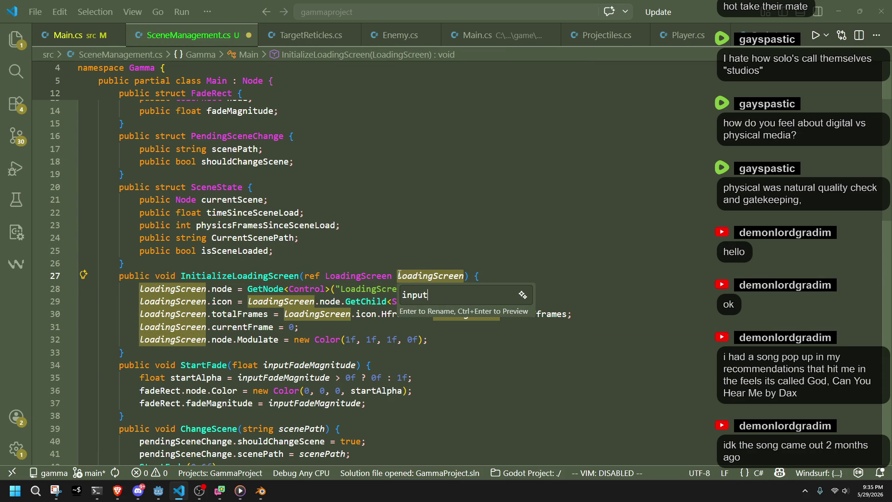
text(LoadingScreen)
key(Return)
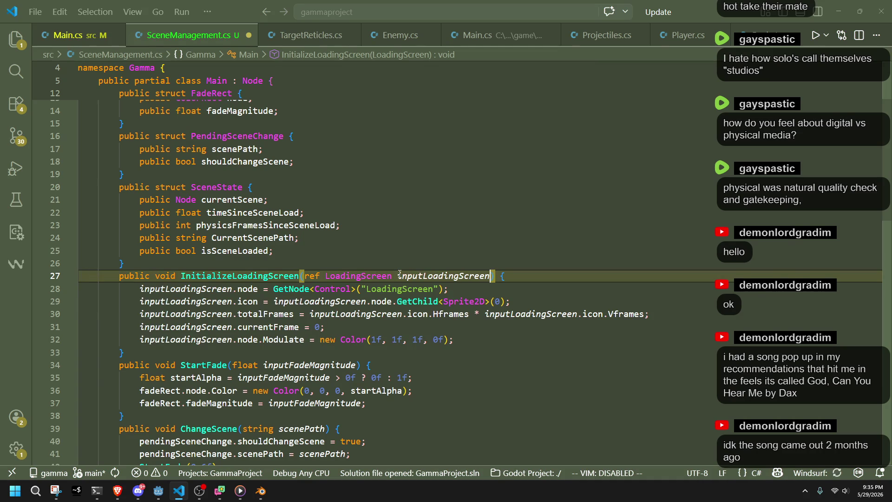
Copy the LoadingSprite node path from Godot and return to the icon assignment
click(247, 301)
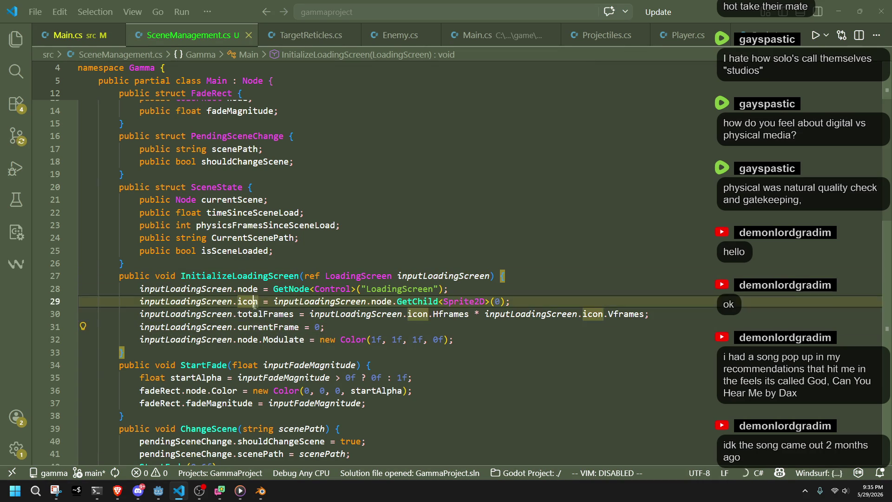
click(178, 491)
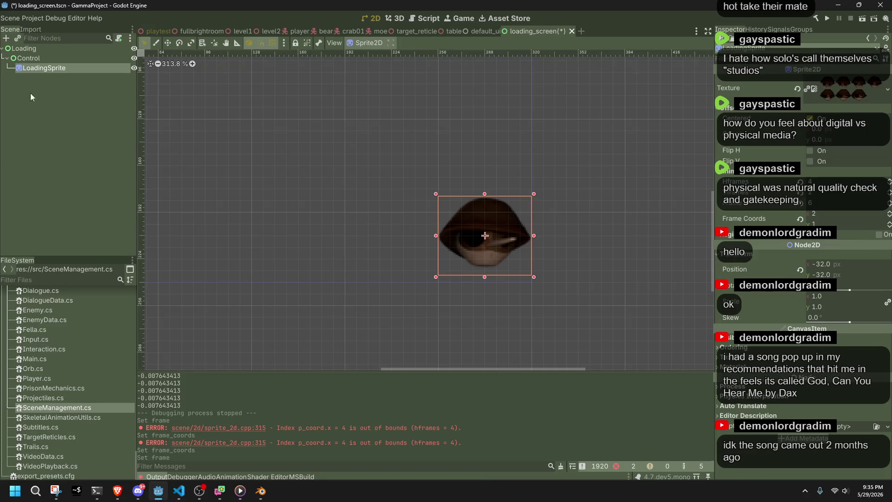
right_click(39, 68)
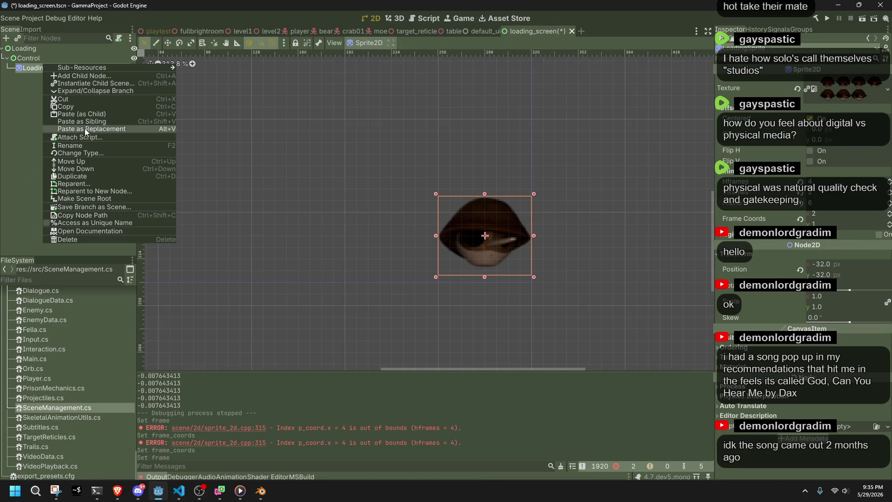
click(77, 217)
key(alt+Tab)
click(426, 339)
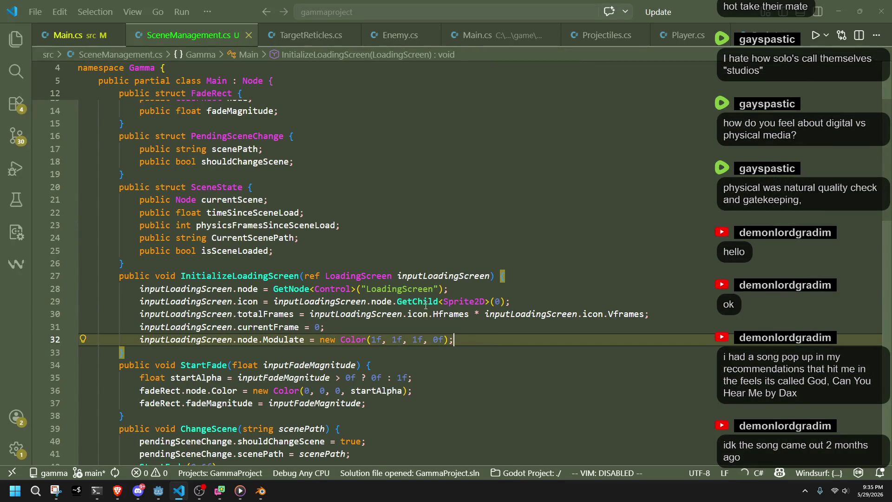
Make the icon assignment use GetNode<Sprite2D>("Control/LoadingSprite") and save SceneManagement.cs
double_click(419, 301)
text(GetNode)
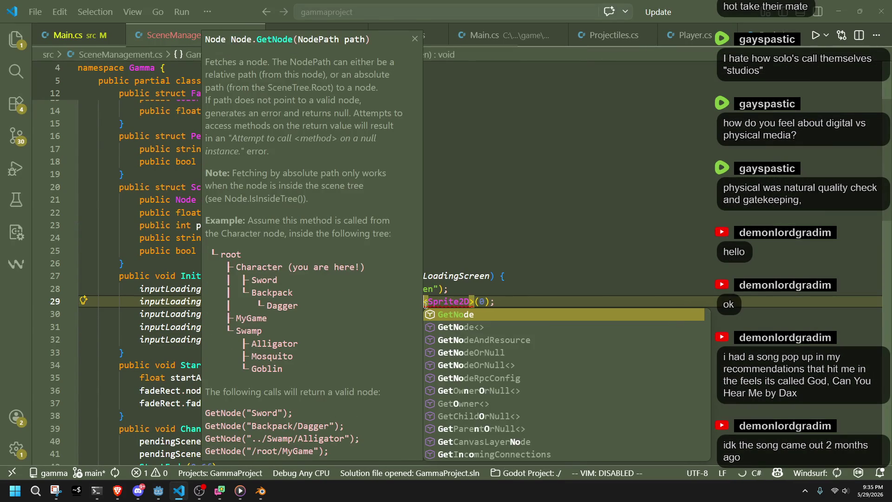
key(Escape)
double_click(457, 301)
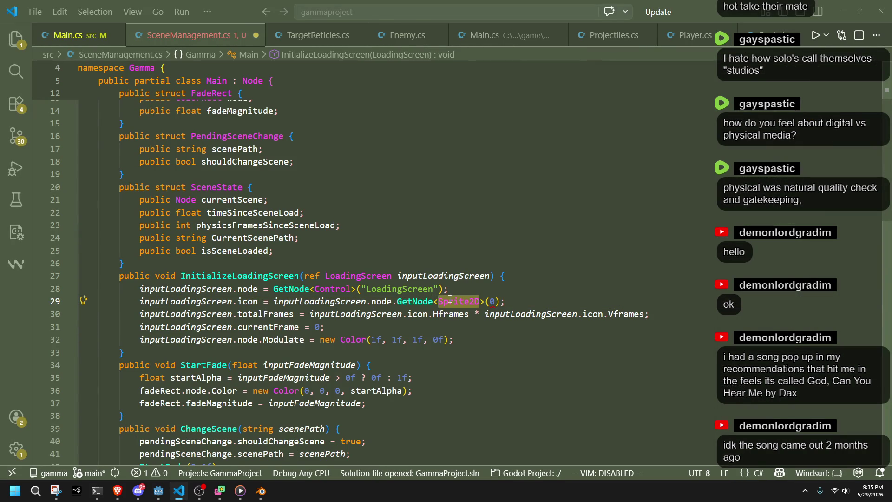
click(488, 302)
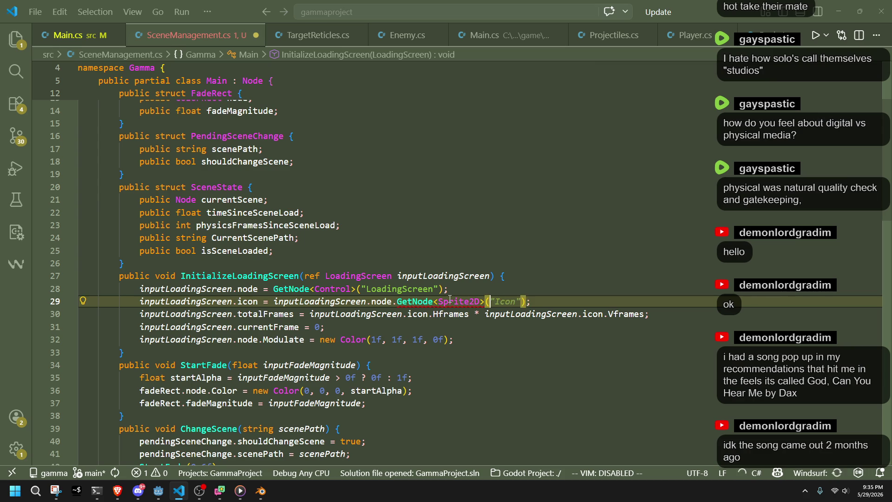
text(Control/LoadingSprite"Icon)
key(Tab)
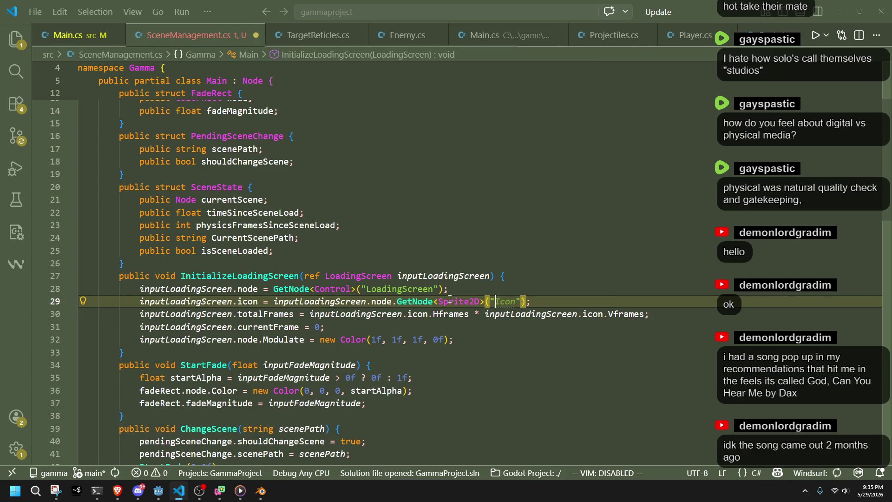
key(ctrl+s)
click(627, 351)
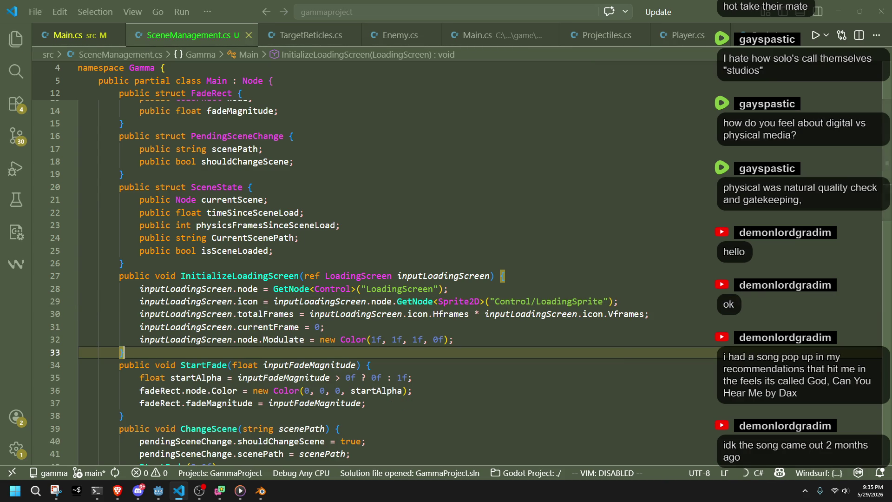
Delete the Modulate line from InitializeLoadingScreen, then bring up the loading screen scene in Godot
key(alt+Tab)
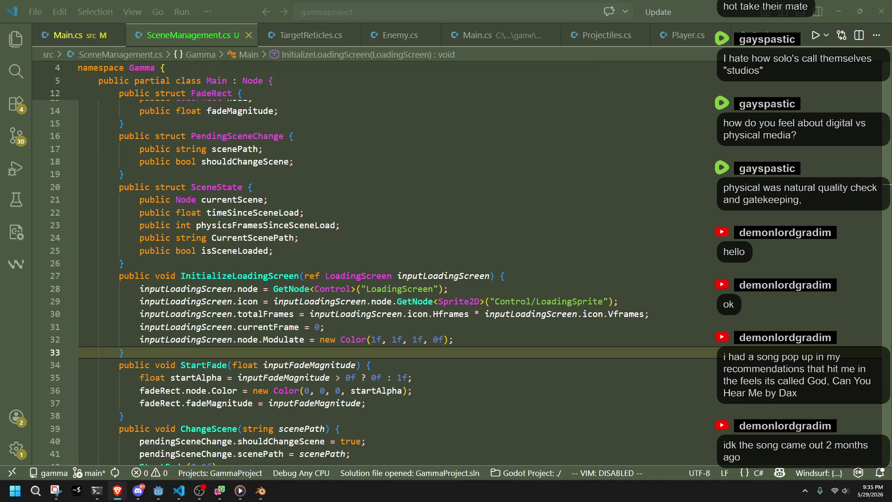
key(alt+Tab)
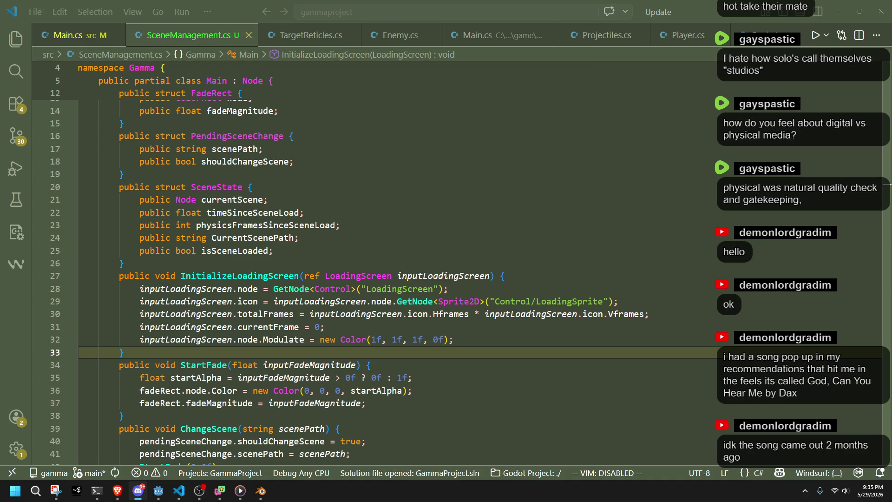
click(427, 327)
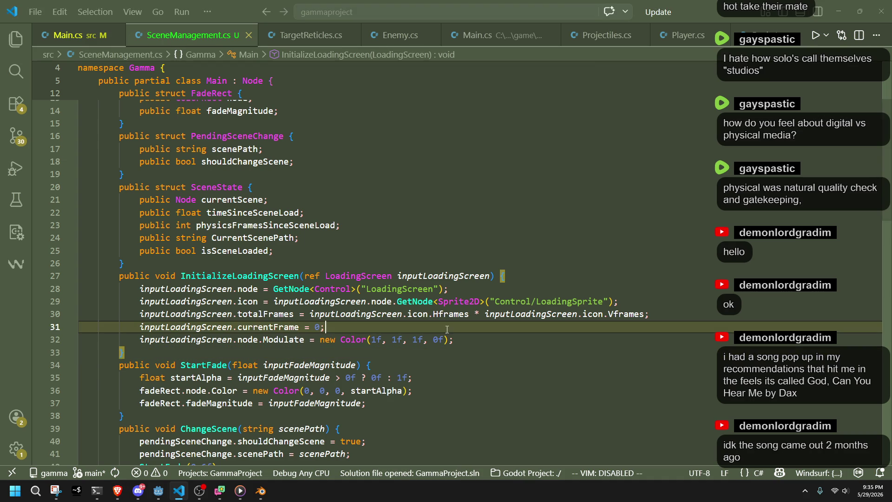
click(384, 360)
key(Up)
key(Up)
key(Down)
key(Delete)
text(1)
key(Down)
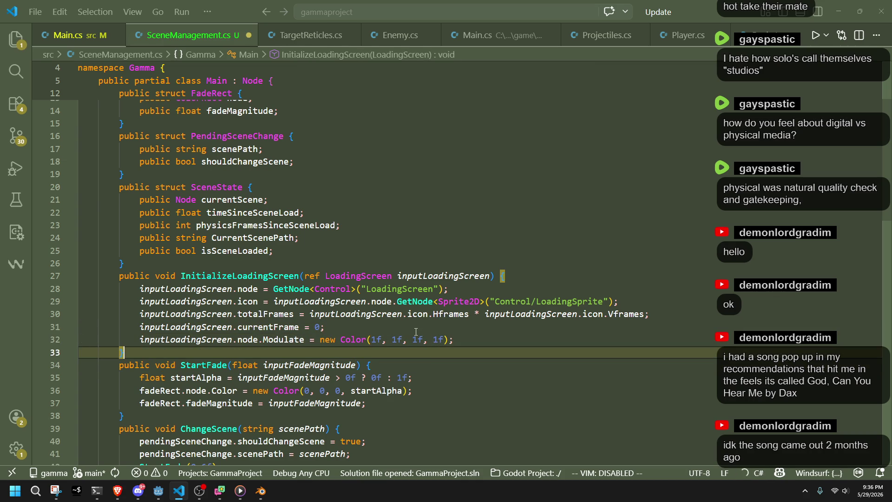
key(Up)
key(Up)
key(shift+Down)
key(Delete)
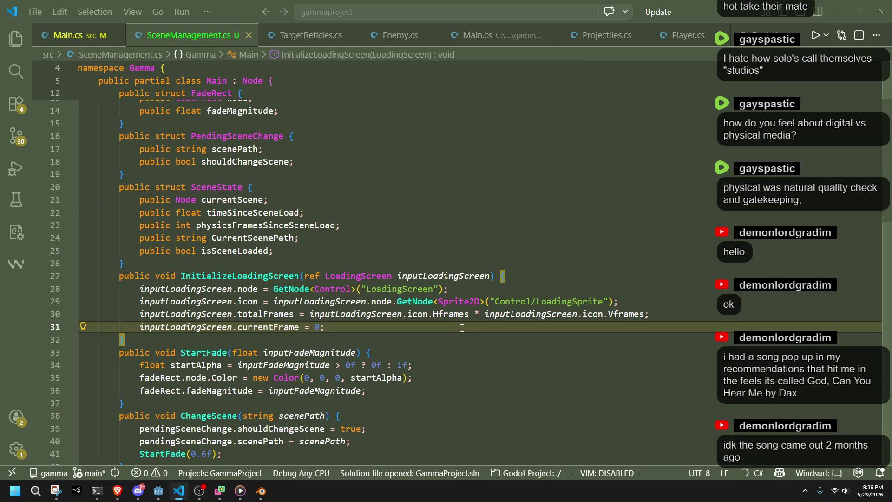
key(Down)
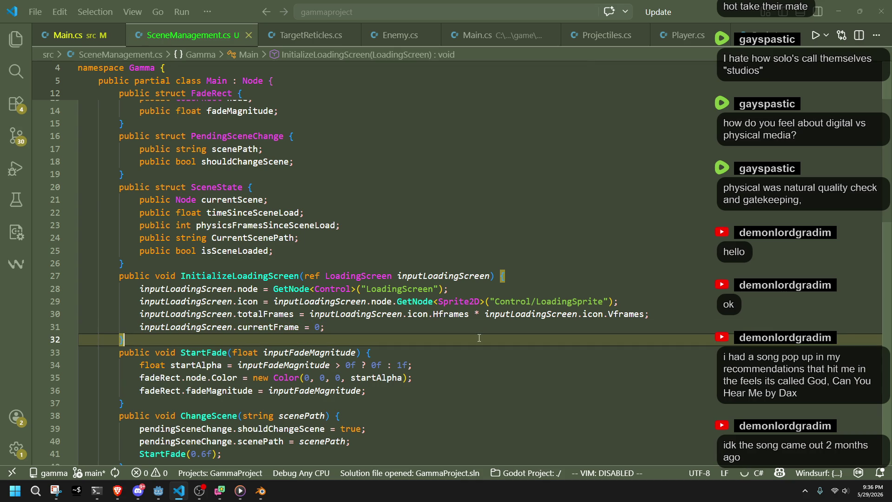
click(160, 491)
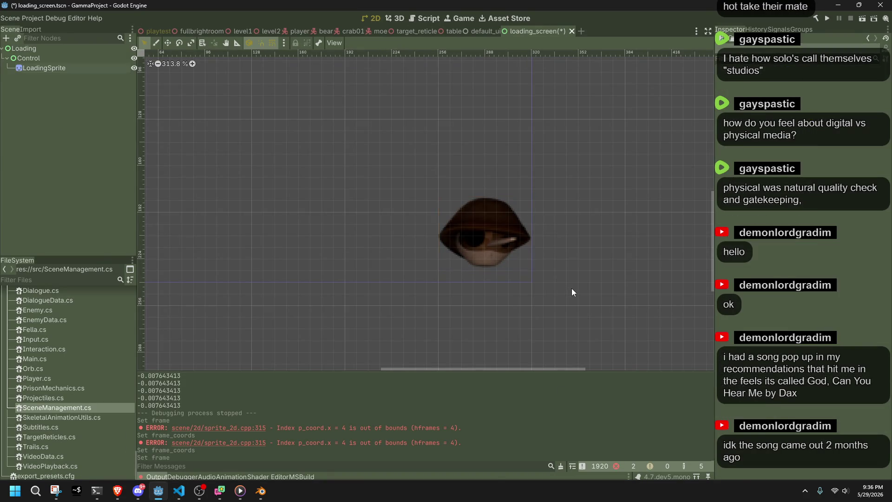
Replace the Hframes * Vframes expression with a fixed totalFrames of 6
key(alt+Tab)
key(Down)
key(Up)
key(Up)
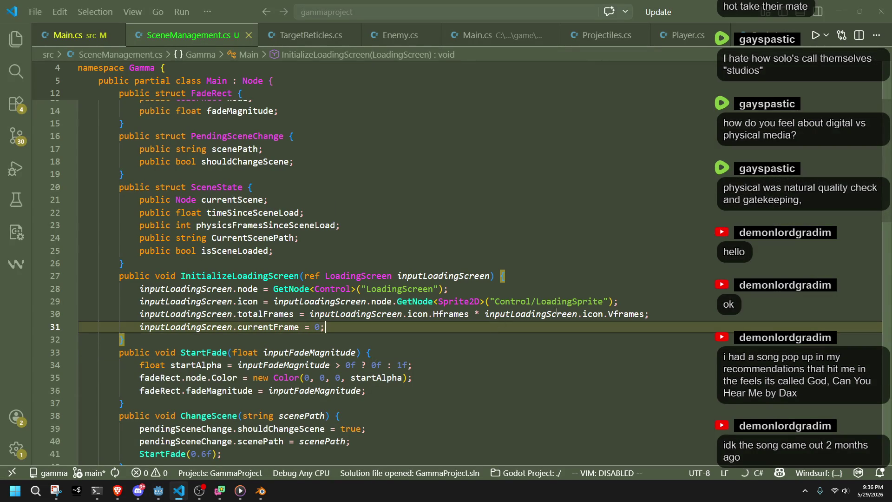
drag(645, 313, 310, 314)
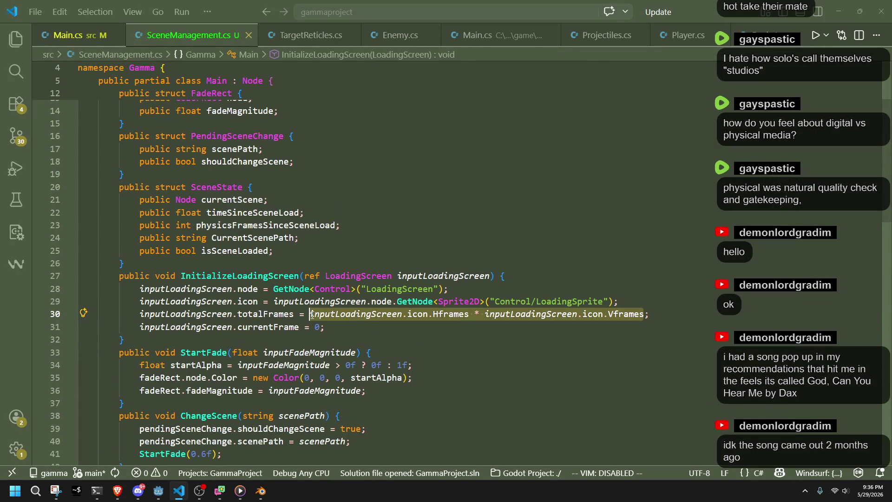
text(6)
key(Down)
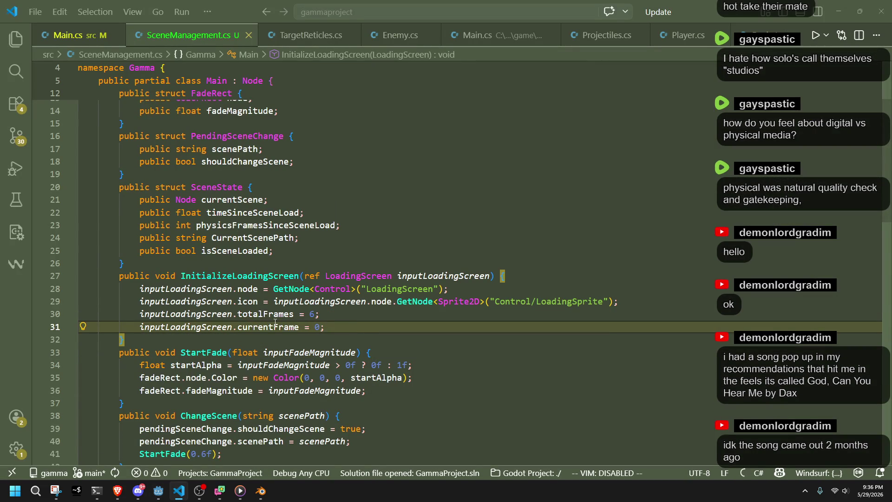
scroll(269, 366, up, 3)
Make the currentFrame and totalFrames int fields static
click(175, 169)
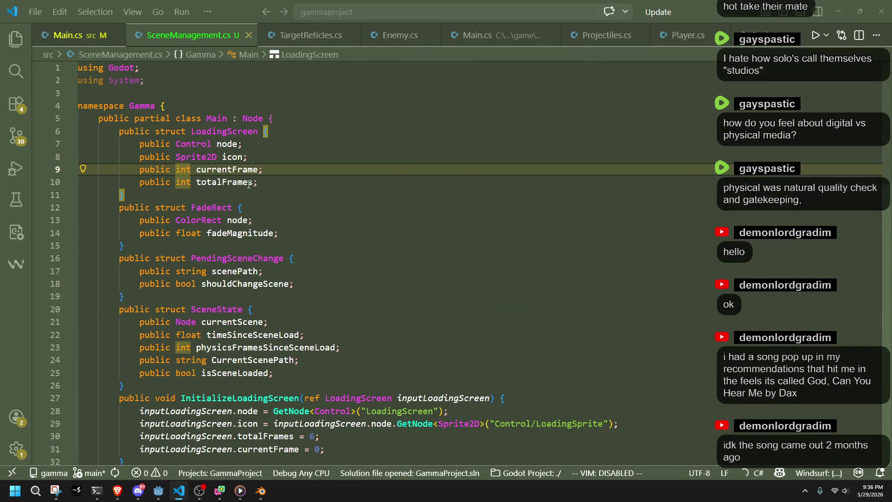
text(sta)
key(Tab)
click(176, 182)
text(static)
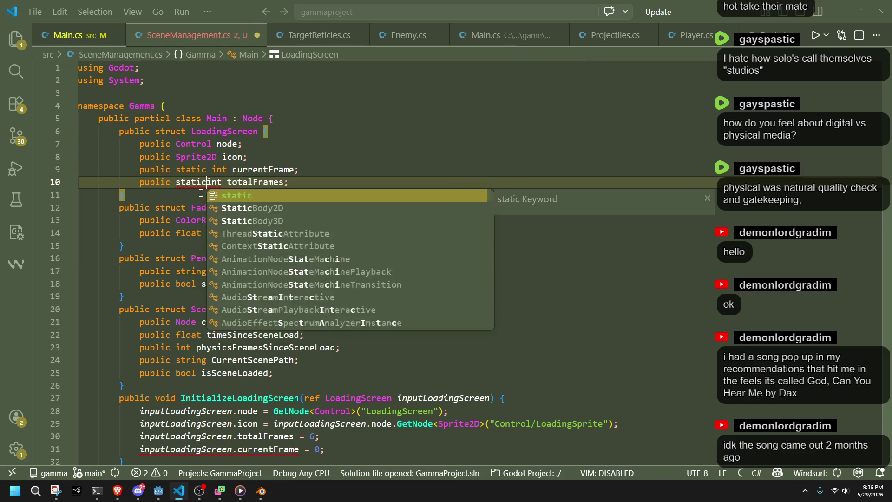
key(Down)
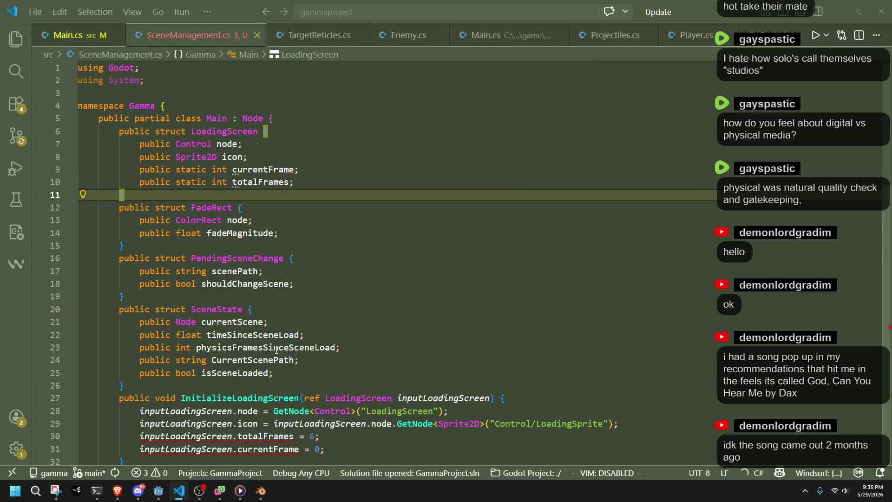
mouse_move(265, 435)
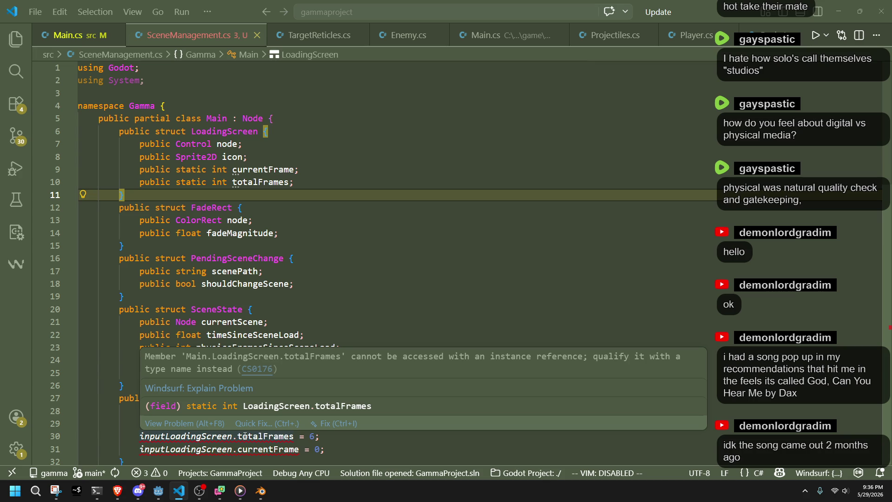
Set totalFrames and currentFrame through the LoadingScreen type instead of inputLoadingScreen, glancing at Godot
double_click(218, 132)
key(ctrl+c)
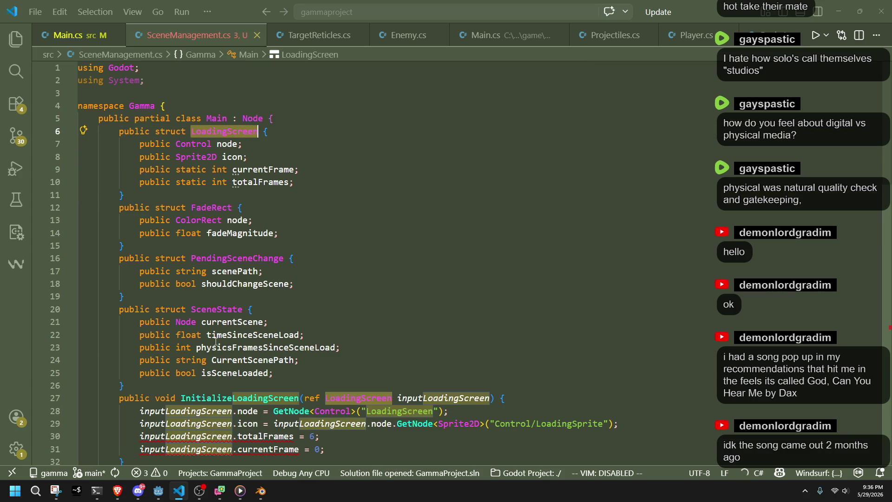
double_click(161, 437)
text(LoadingScreen)
double_click(179, 408)
key(ctrl+v)
click(198, 408)
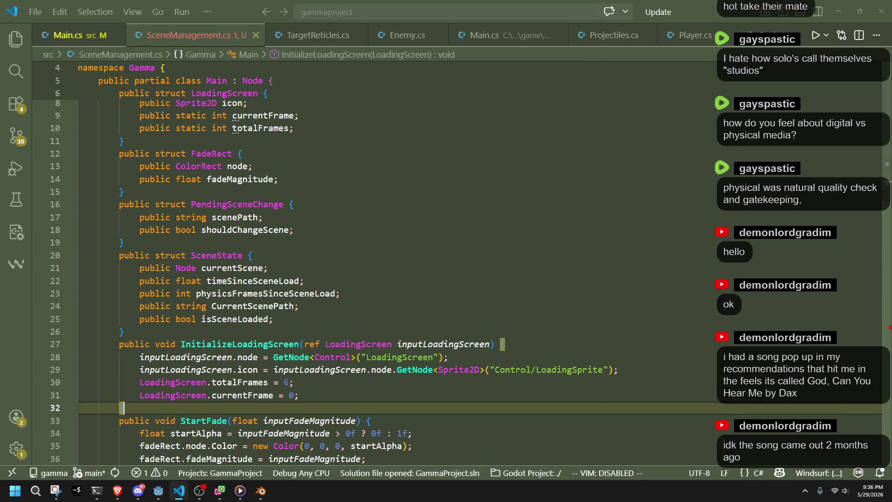
click(179, 490)
key(alt+Tab)
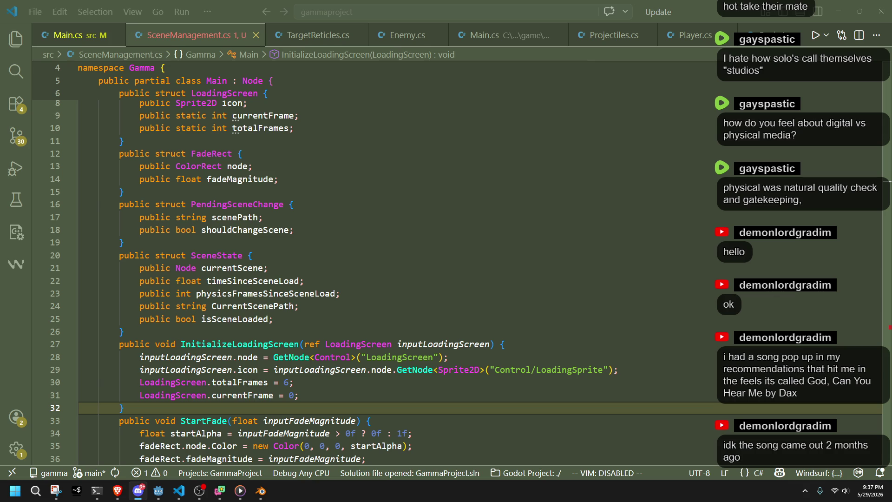
Make UpdateLoadingScreen wrap the icon frame with the static LoadingScreen.totalFrames, clearing the error
click(461, 382)
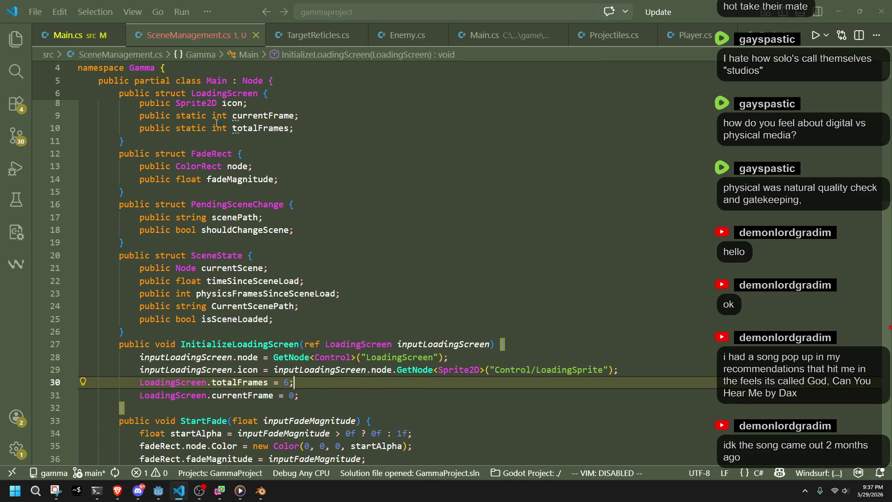
scroll(390, 293, down, 5)
scroll(390, 291, down, 5)
scroll(488, 293, down, 3)
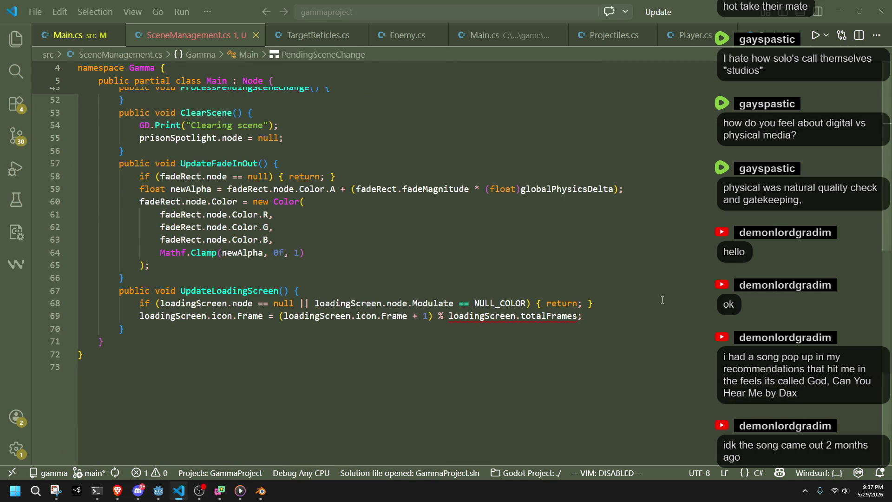
click(514, 318)
click(461, 329)
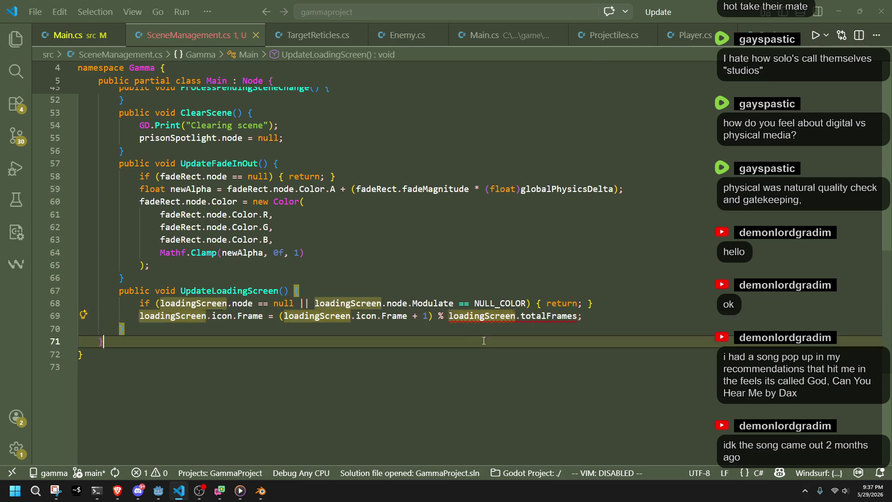
key(Down)
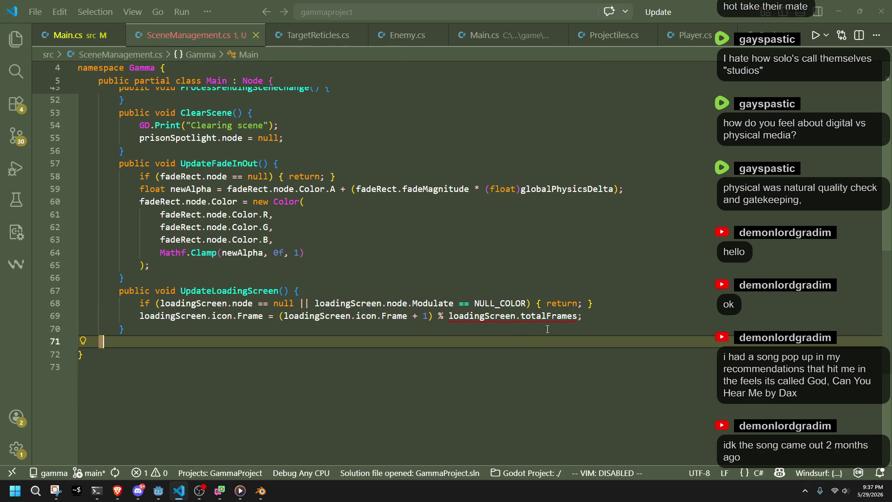
click(521, 322)
click(483, 320)
key(ctrl+BackSpace)
text(LOad)
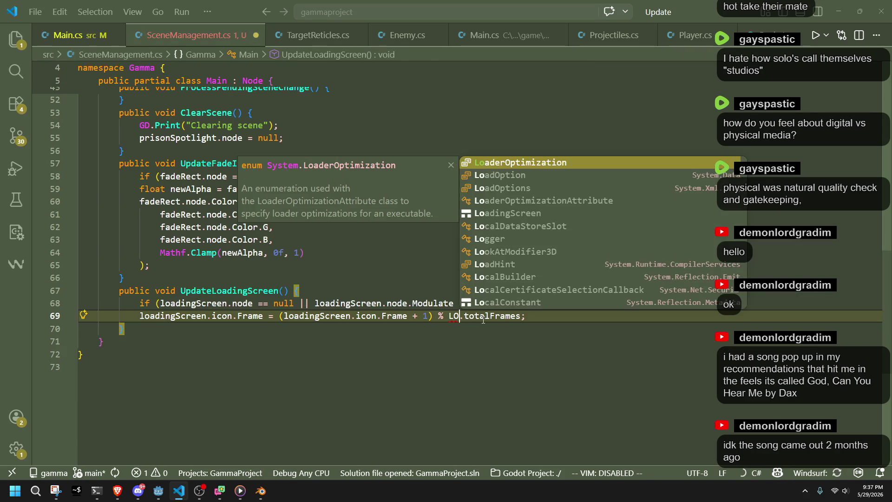
text(ingS)
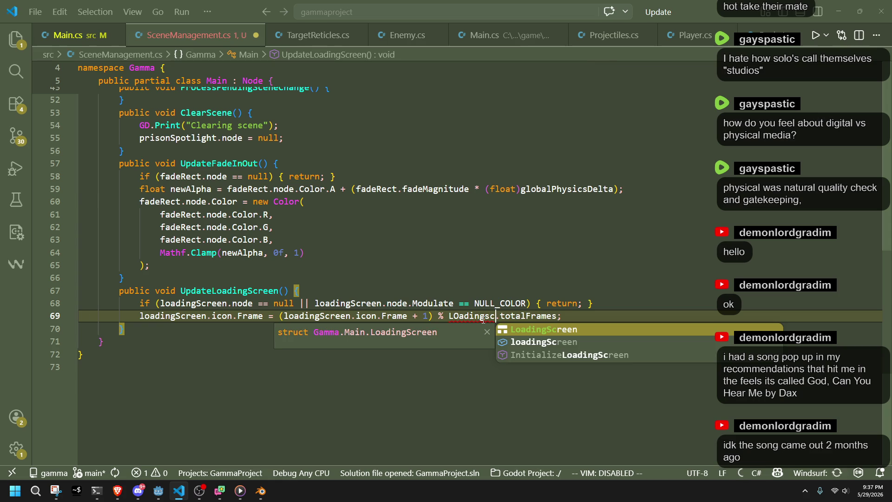
key(Tab)
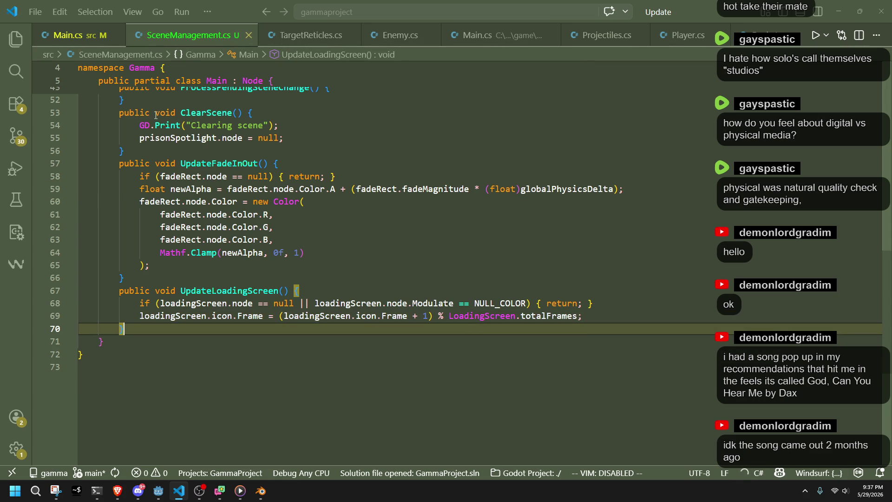
click(69, 35)
click(188, 35)
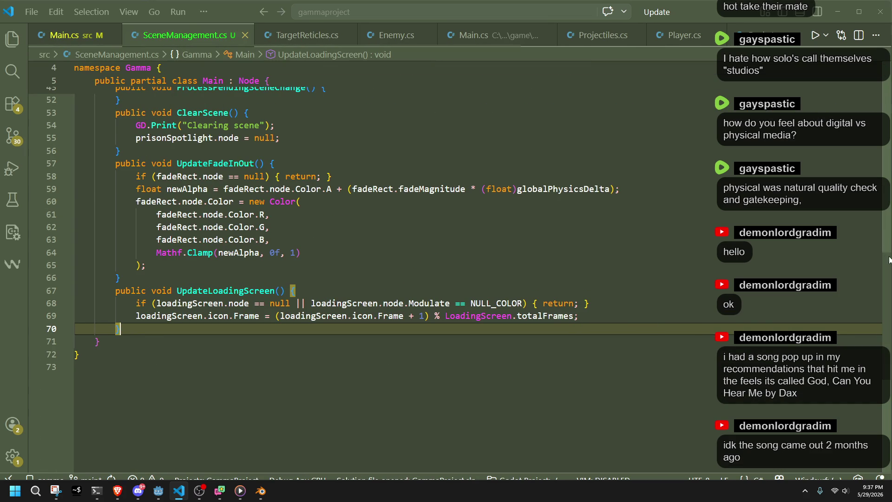
scroll(348, 244, up, 8)
In Main.cs, replace the loadingScreen.node assignment with InitializeLoadingScreen(ref loadingScreen) and save
key(ctrl+Tab)
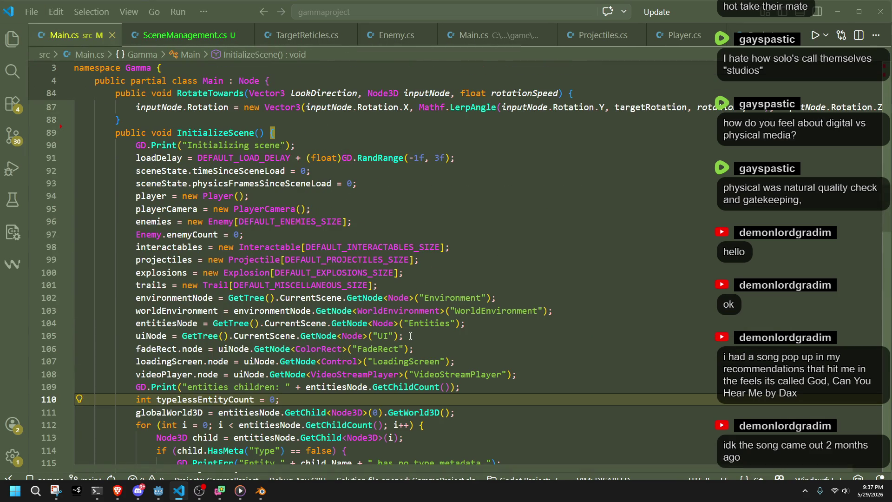
scroll(350, 279, up, 3)
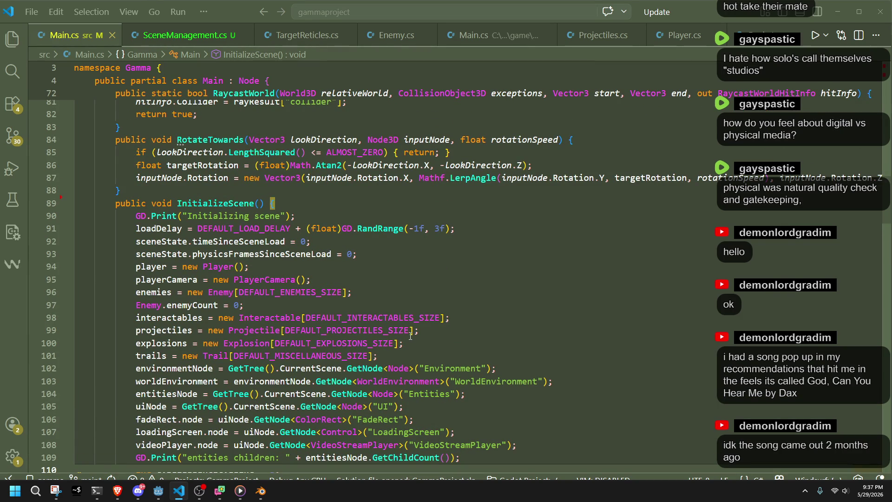
scroll(328, 328, down, 2)
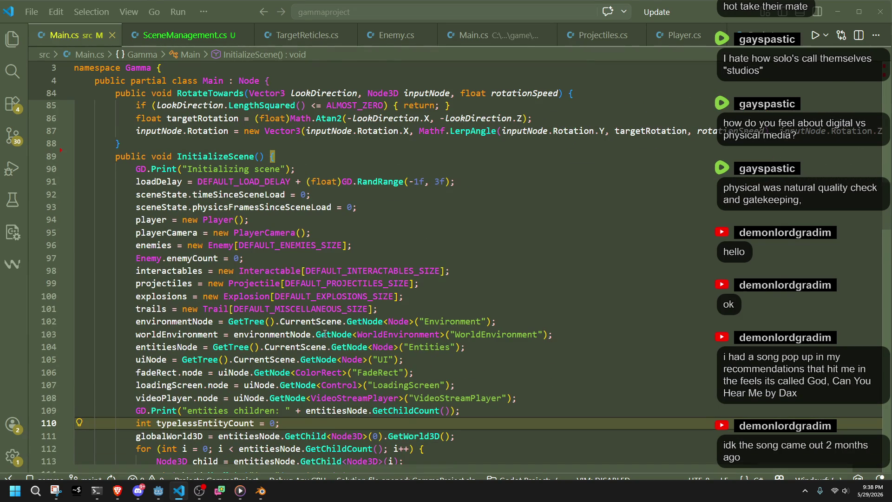
click(458, 386)
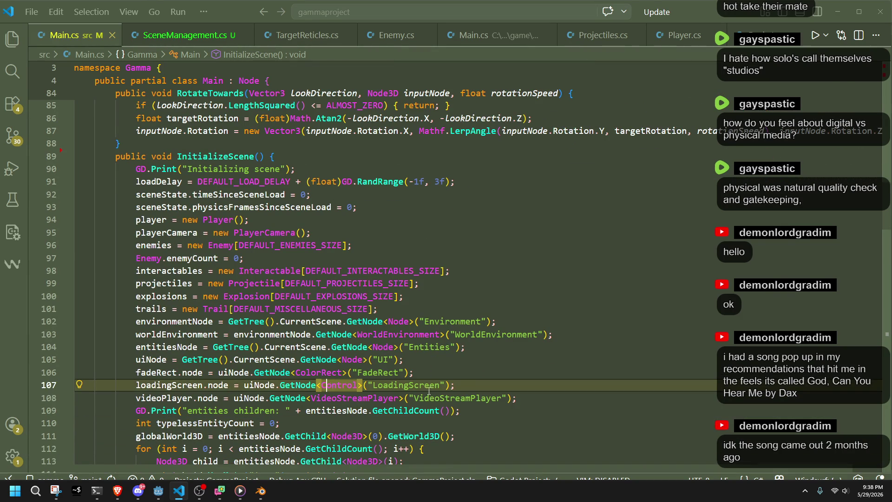
key(shift+Home)
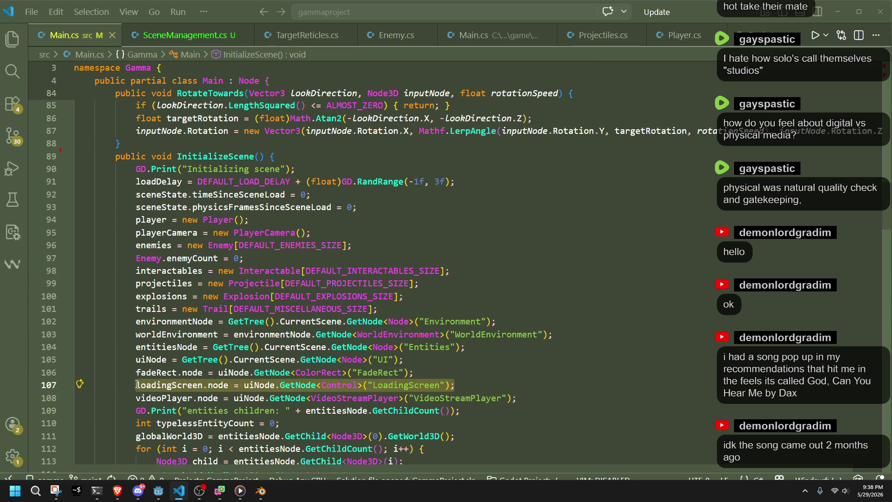
text(loadingscreeni)
key(Tab)
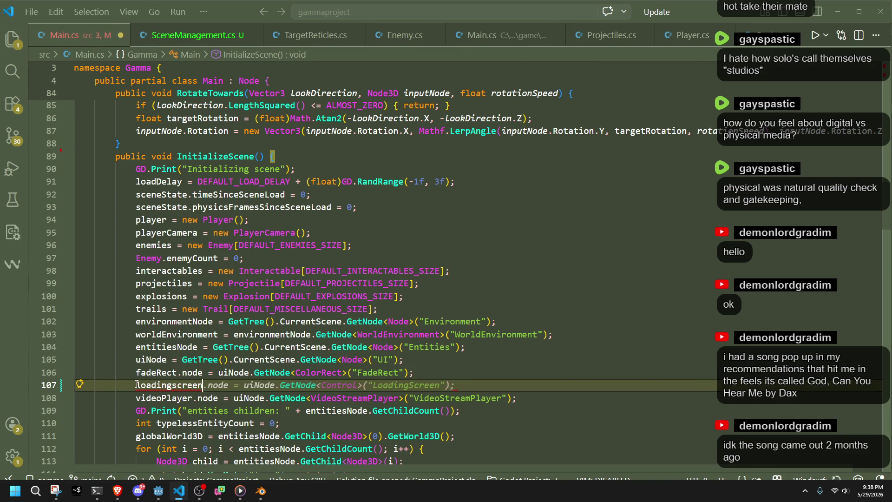
key(ctrl+BackSpace)
text(I)
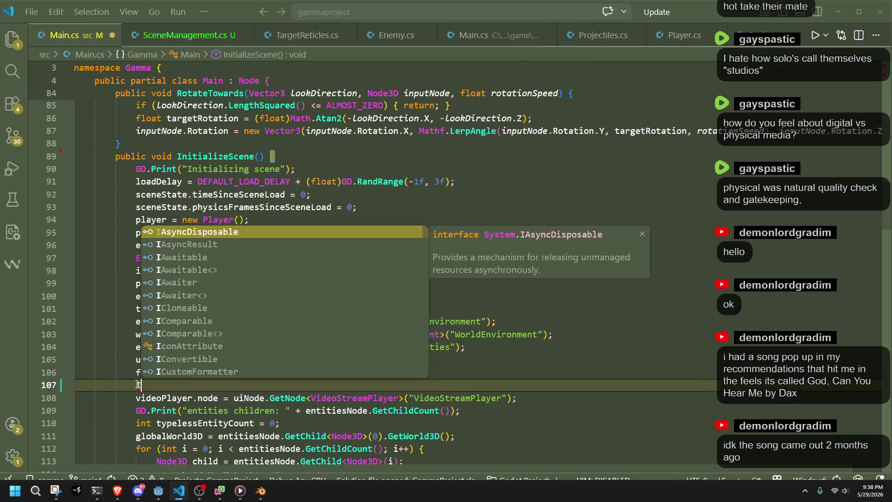
text(nit)
key(Tab)
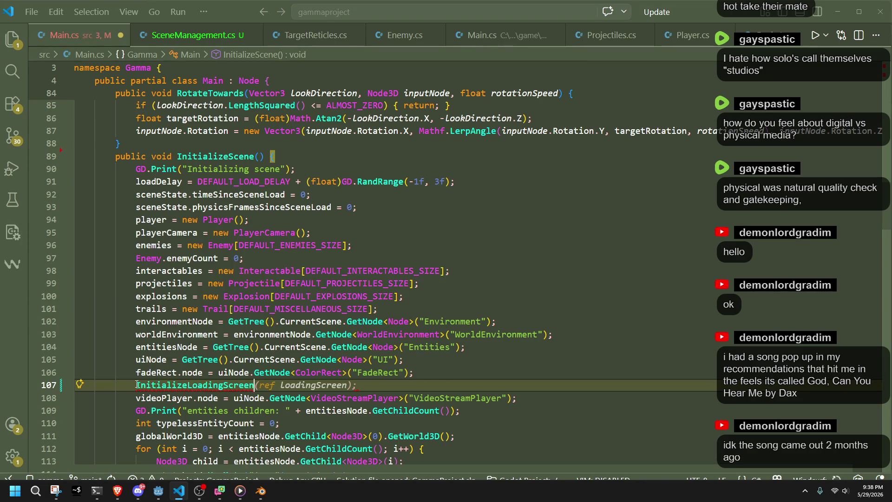
key(ctrl+s)
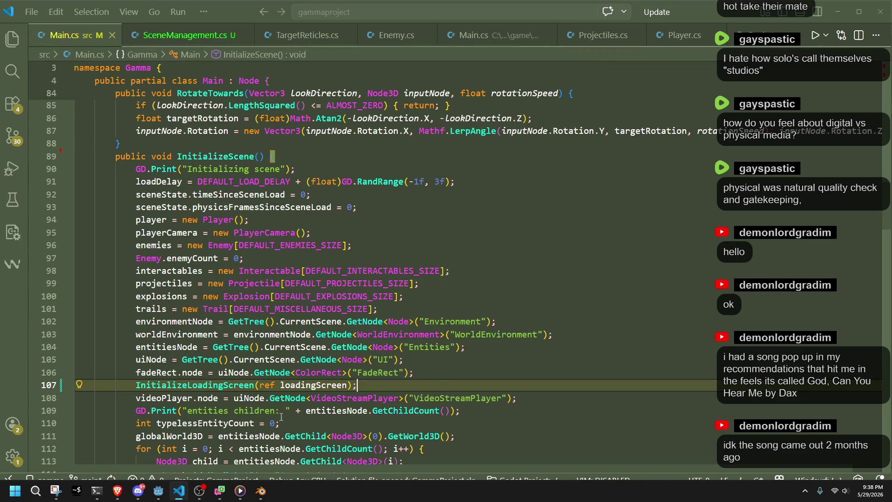
Check the loadingScreen argument in InitializeScene, then switch to SceneManagement.cs
click(278, 423)
double_click(314, 386)
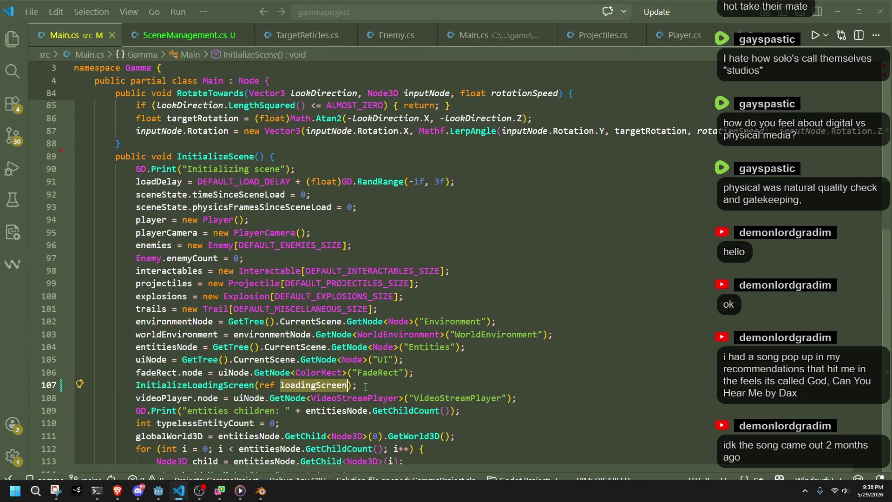
key(ctrl+Page_Down)
scroll(272, 247, up, 3)
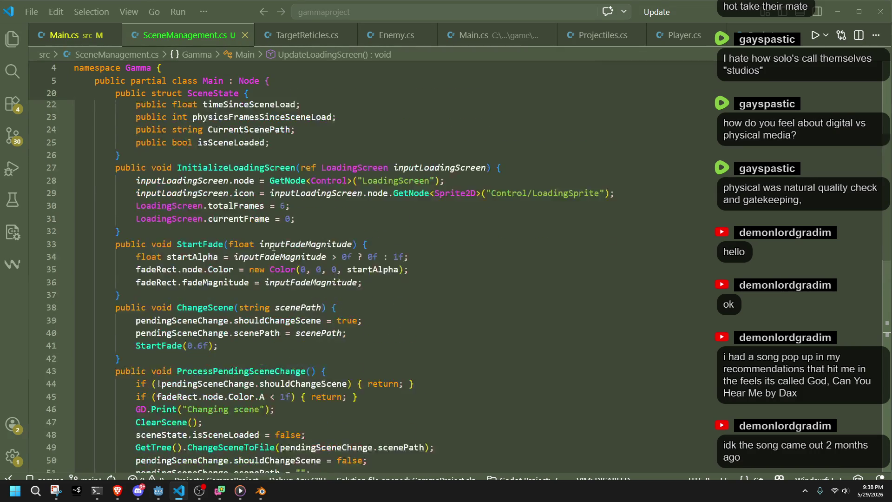
scroll(271, 246, up, 3)
Change InitializeLoadingScreen's parameter type from ref LoadingScreen to ref Control
click(381, 238)
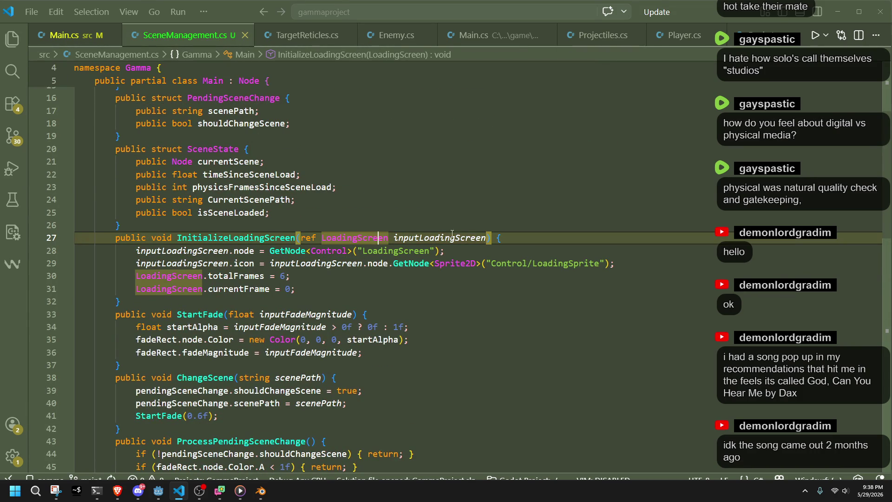
drag(488, 238, 301, 238)
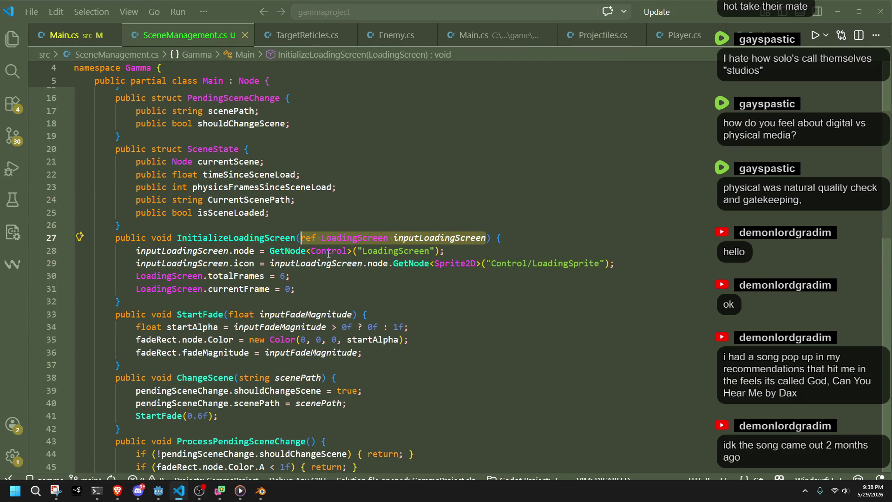
text(re)
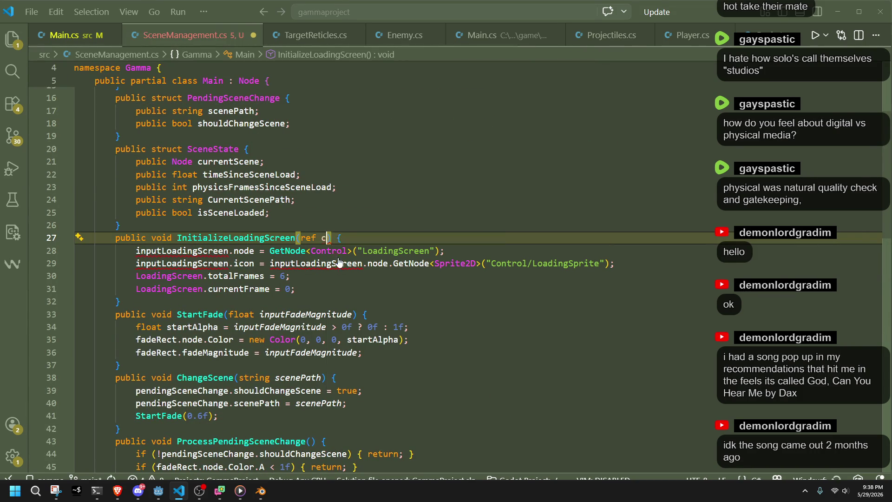
text(Control)
key(Escape)
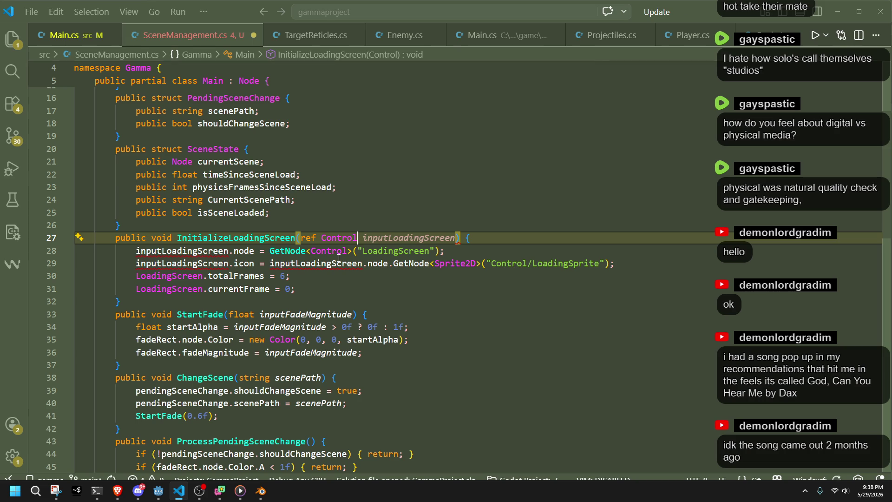
click(323, 225)
mouse_move(244, 263)
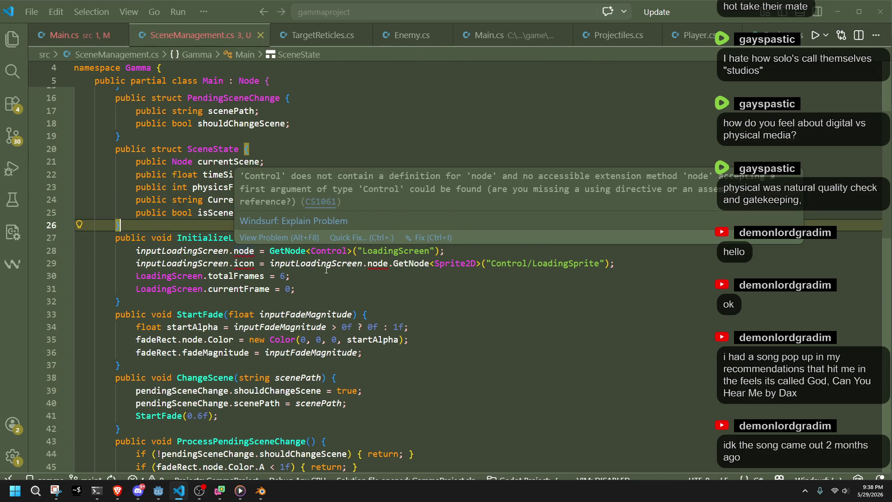
Try Node as the parameter type, check LoadingScreen's node field, and settle on Control
double_click(317, 238)
text(N)
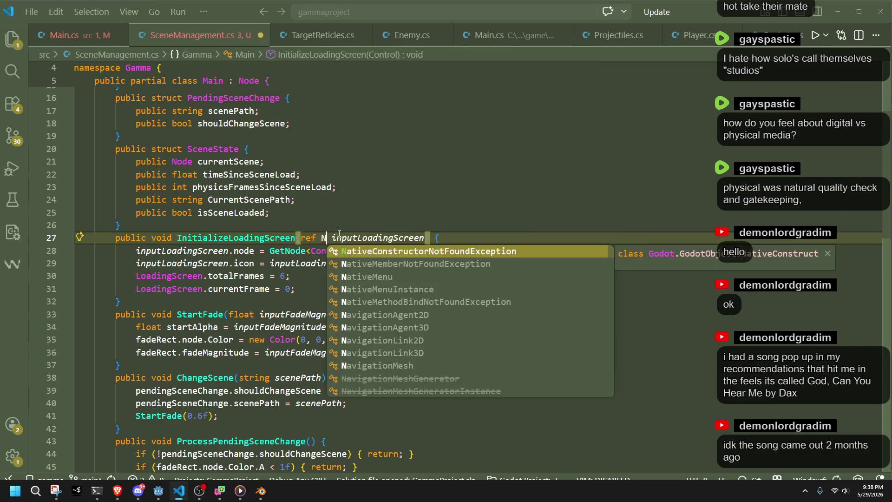
text(ode)
key(Escape)
scroll(326, 212, up, 5)
scroll(326, 212, up, 3)
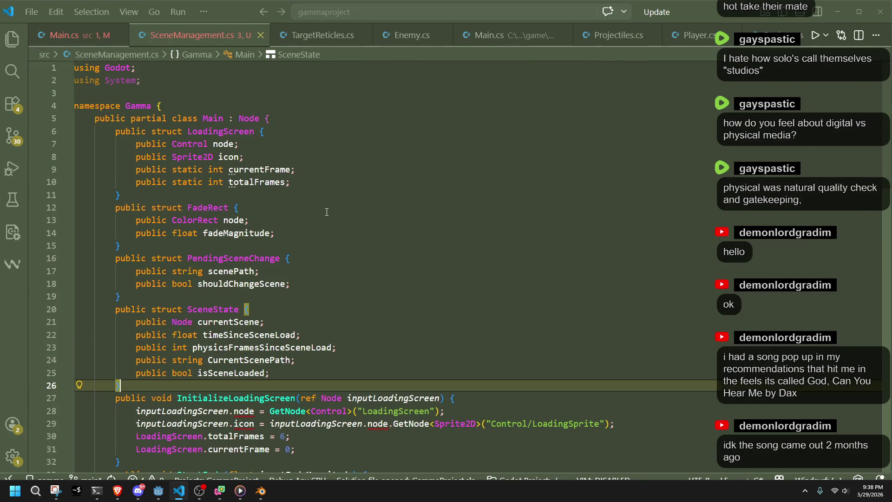
click(234, 144)
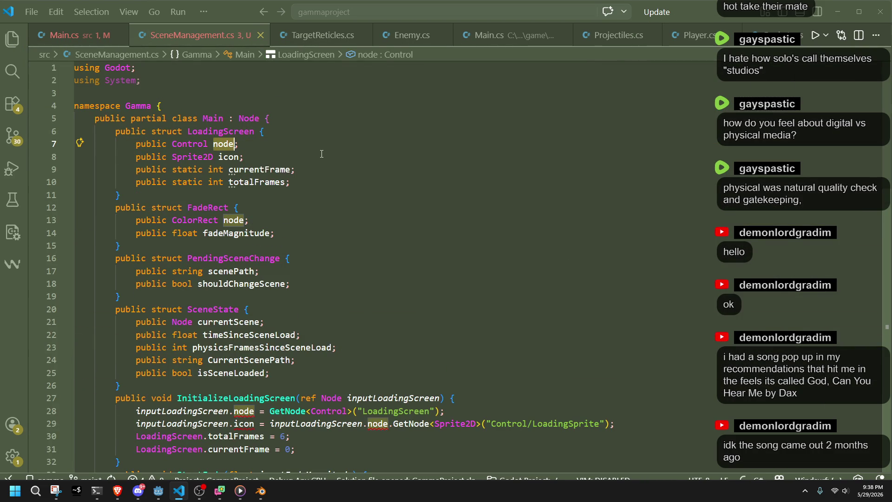
double_click(331, 398)
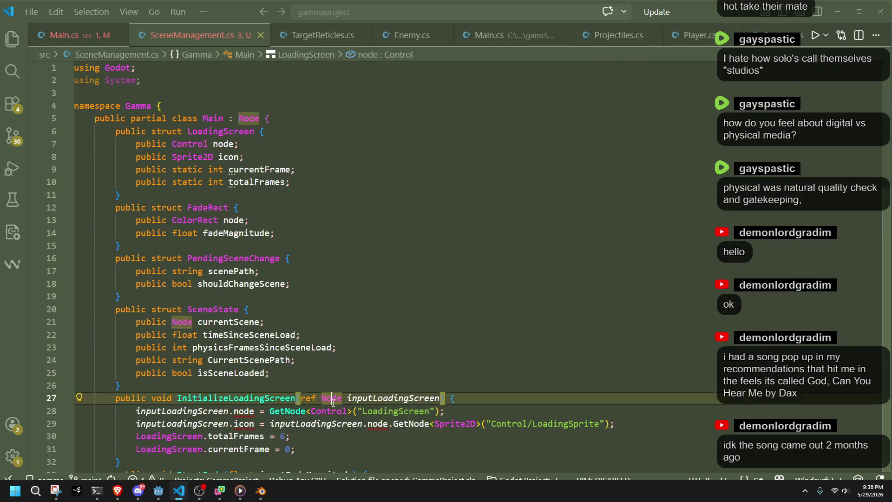
text(Control)
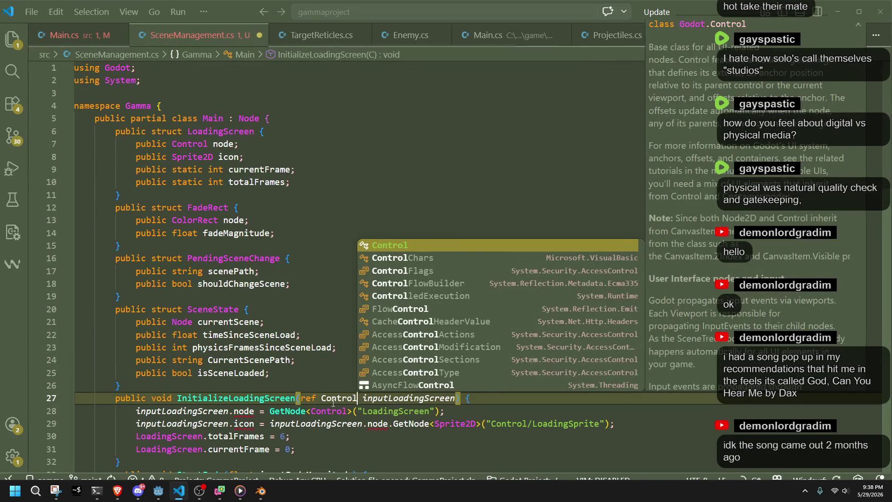
click(316, 450)
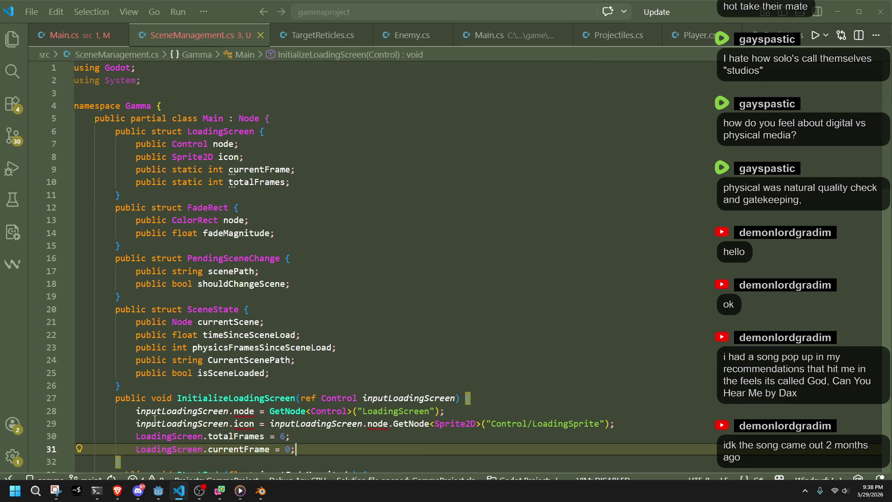
Make lines 28–29 target loadingScreen.node instead of inputLoadingScreen and save
double_click(168, 411)
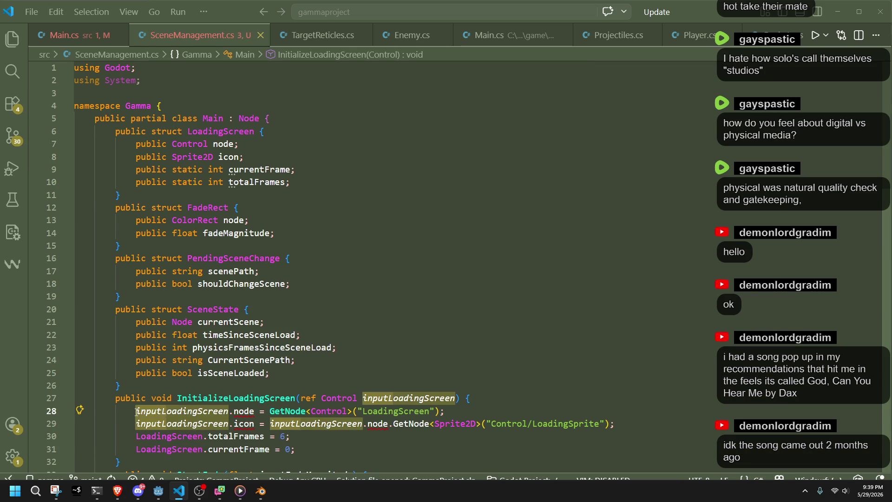
text(l)
key(Tab)
key(Down)
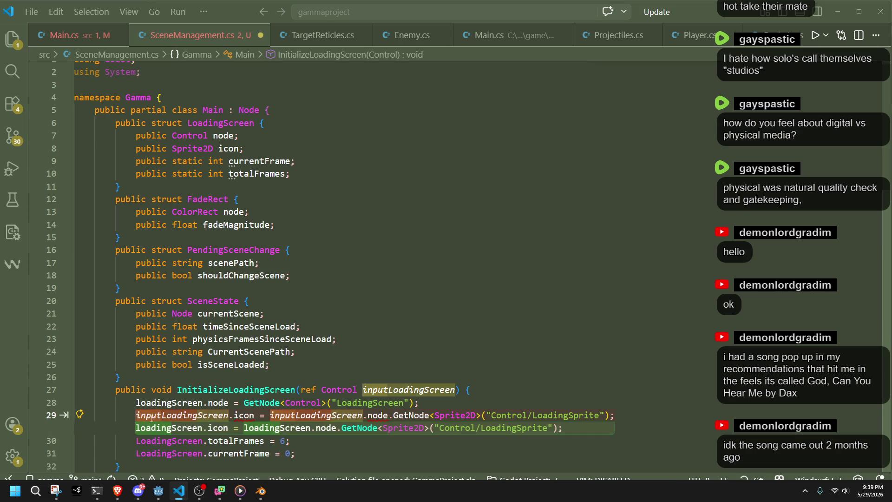
key(Tab)
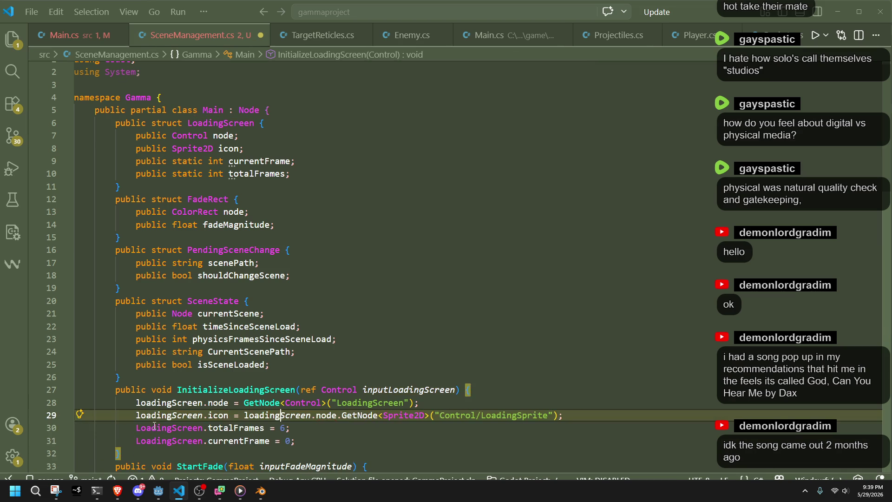
key(ctrl+s)
key(Down)
key(Up)
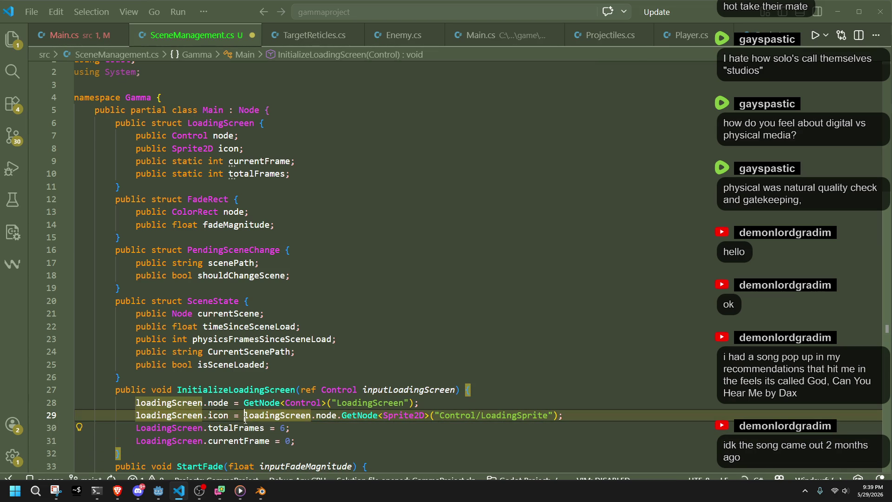
key(Down)
key(Down)
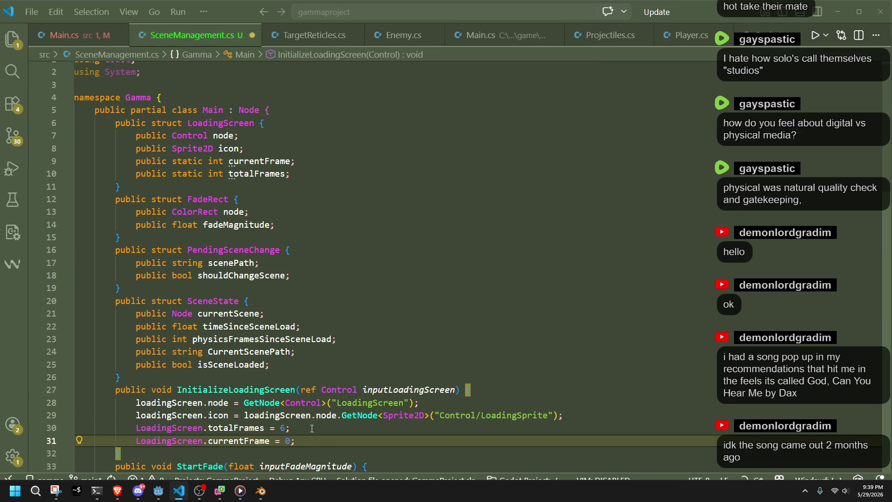
key(Up)
key(BackSpace)
text(6)
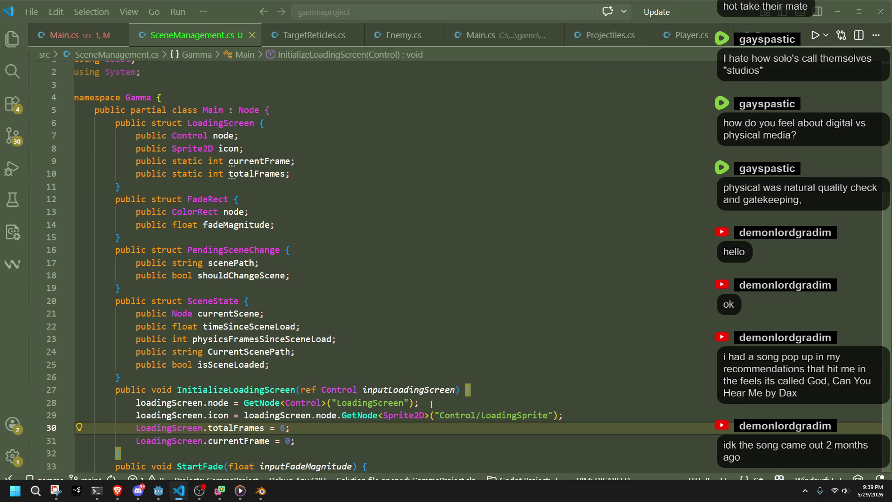
click(430, 405)
click(396, 375)
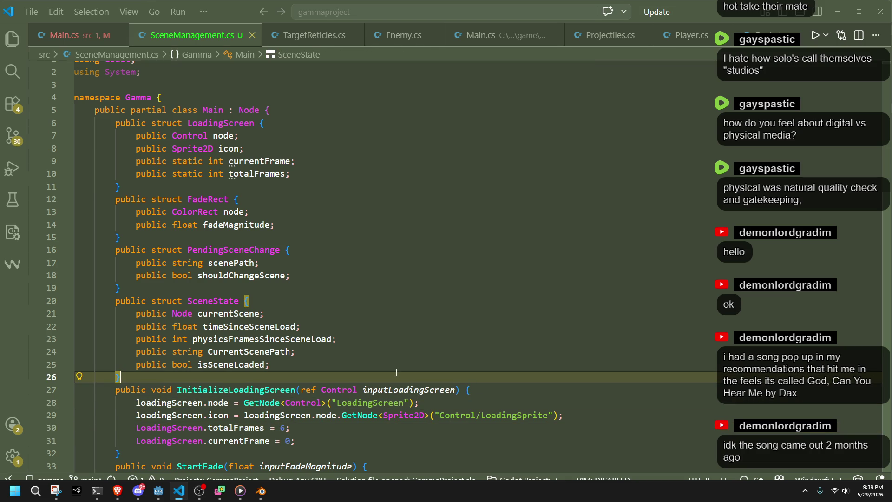
Replace the GetNode lookup on line 28 with the inputLoadingScreen parameter
double_click(418, 389)
key(ctrl+c)
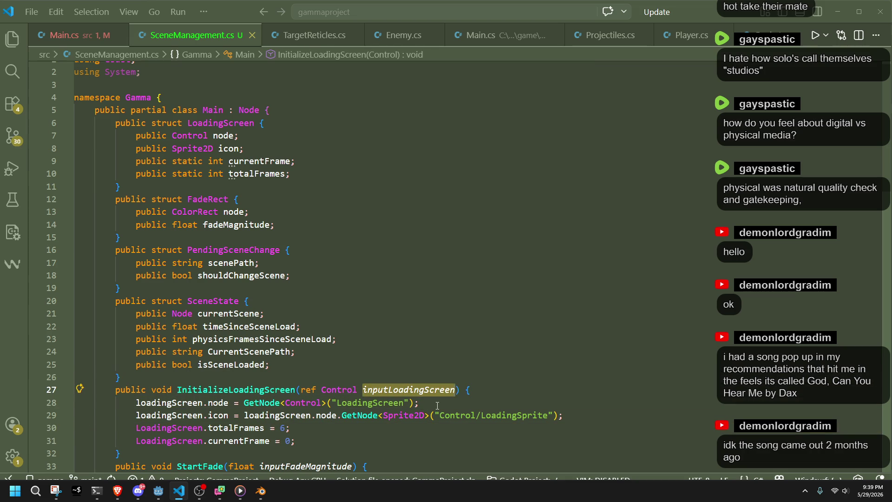
click(415, 403)
key(ctrl+shift+Left)
key(ctrl+shift+Left)
key(ctrl+shift+Left)
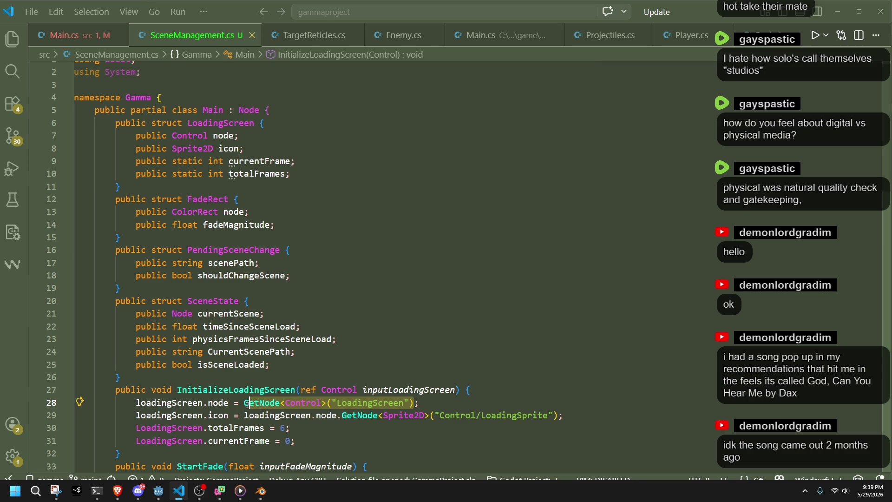
key(ctrl+v)
click(342, 440)
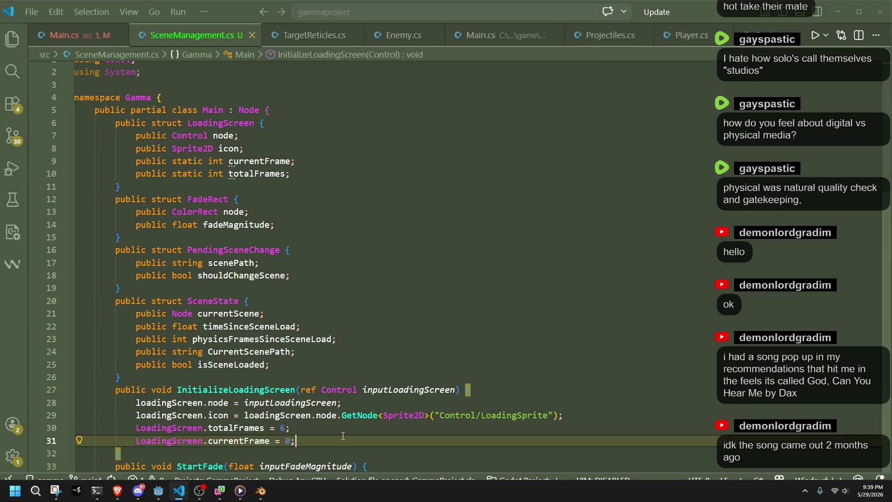
key(Up)
key(Up)
key(Up)
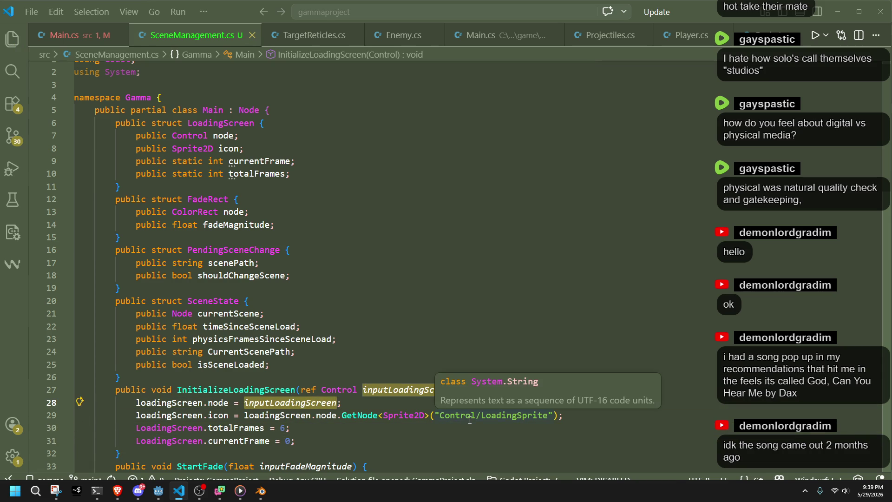
click(430, 454)
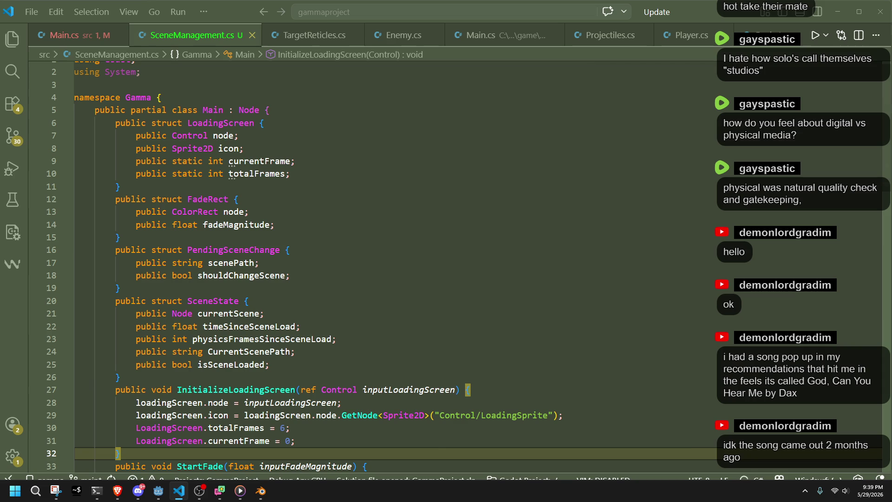
key(alt+Tab)
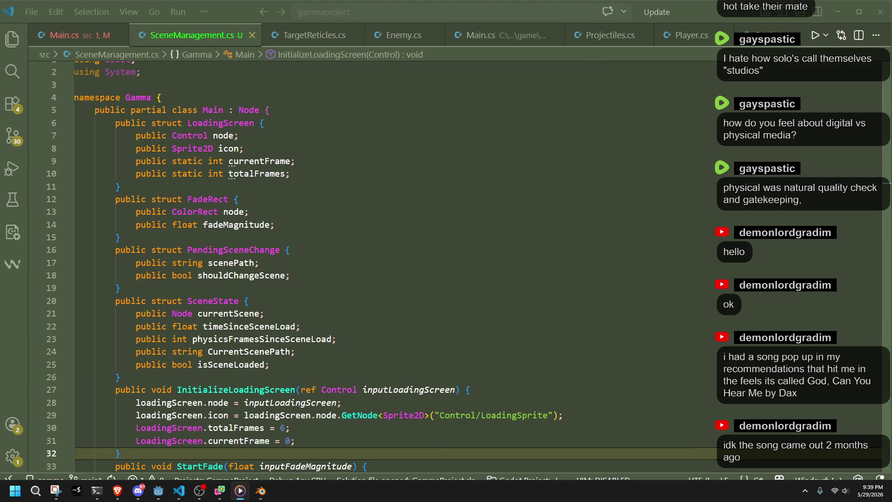